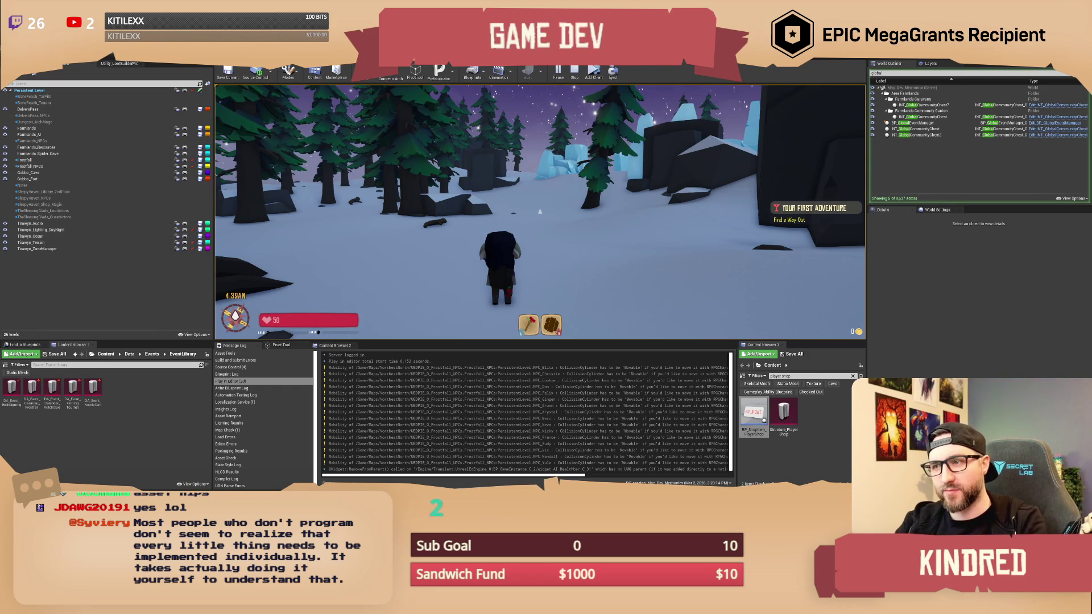
# Walk the character forward through the snowy trees, then stop the play test.
pyautogui.press('a')
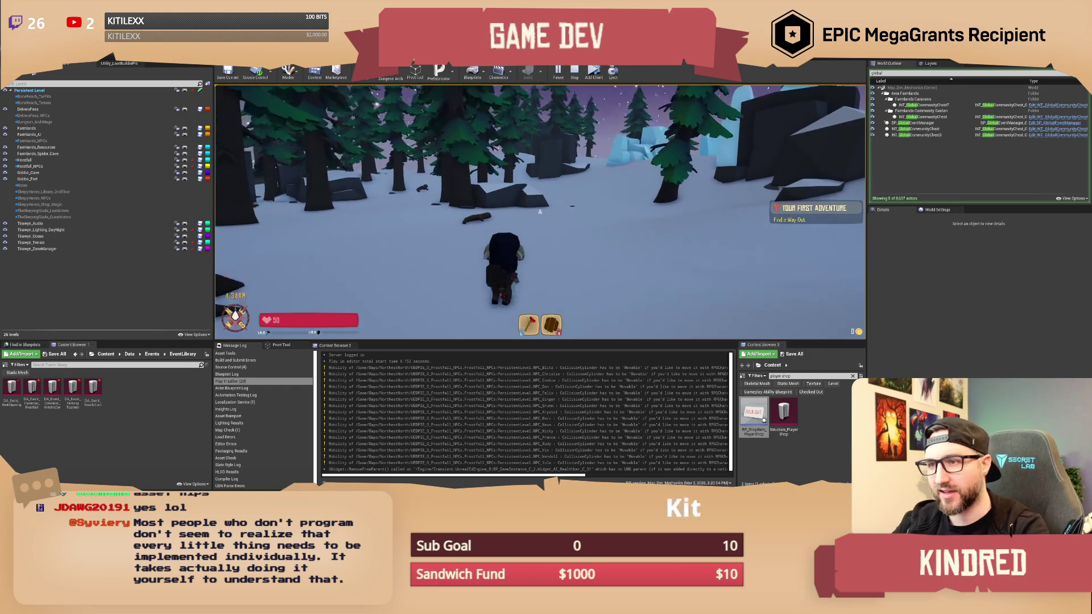
pyautogui.press('w')
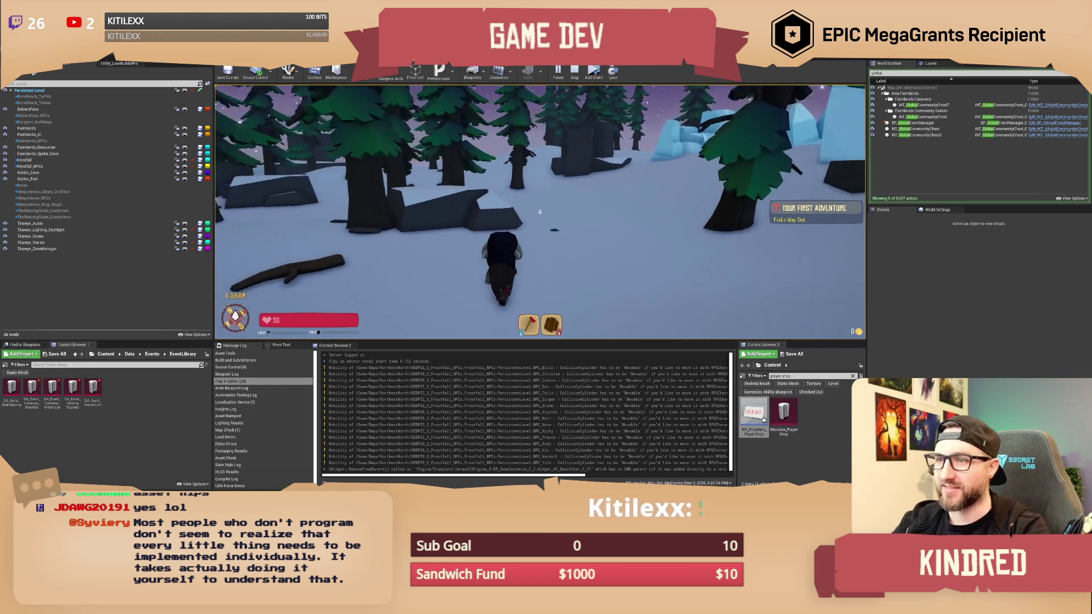
pyautogui.press('w')
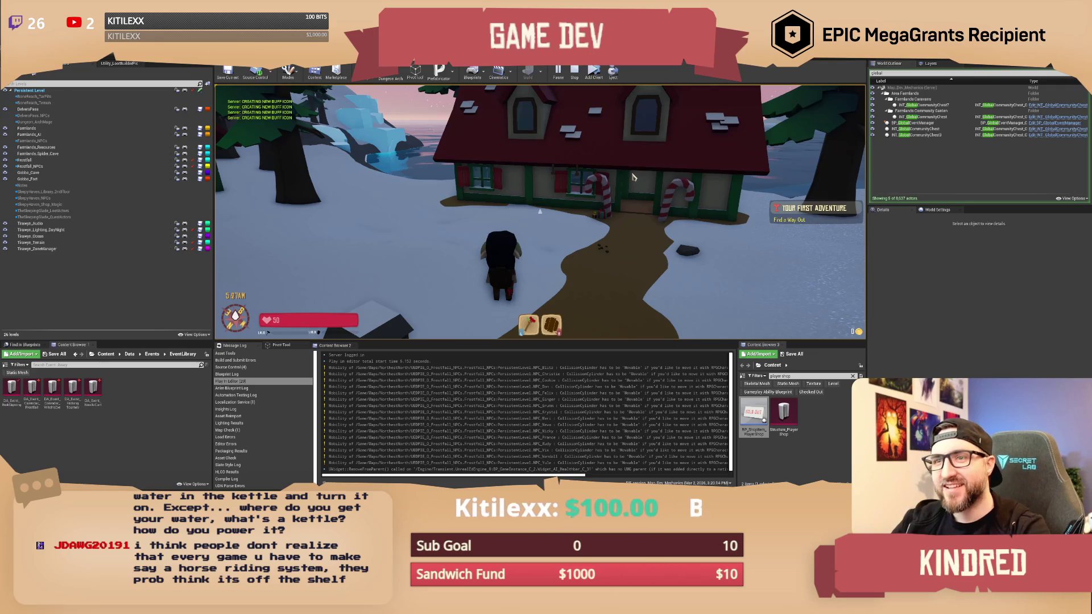
pyautogui.press('Escape')
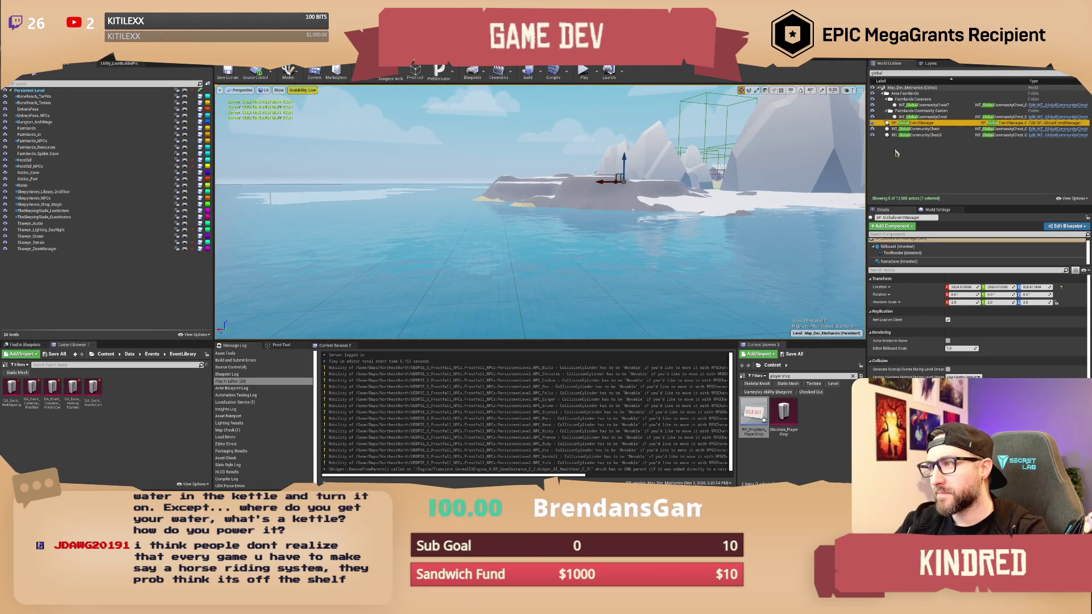
# Focus on BP_GlobalEventManager, fly over the landscape, and select the cliff SM_CliffCluster54.
pyautogui.doubleClick(910, 122)
pyautogui.moveTo(648, 216); pyautogui.dragTo(671, 171)
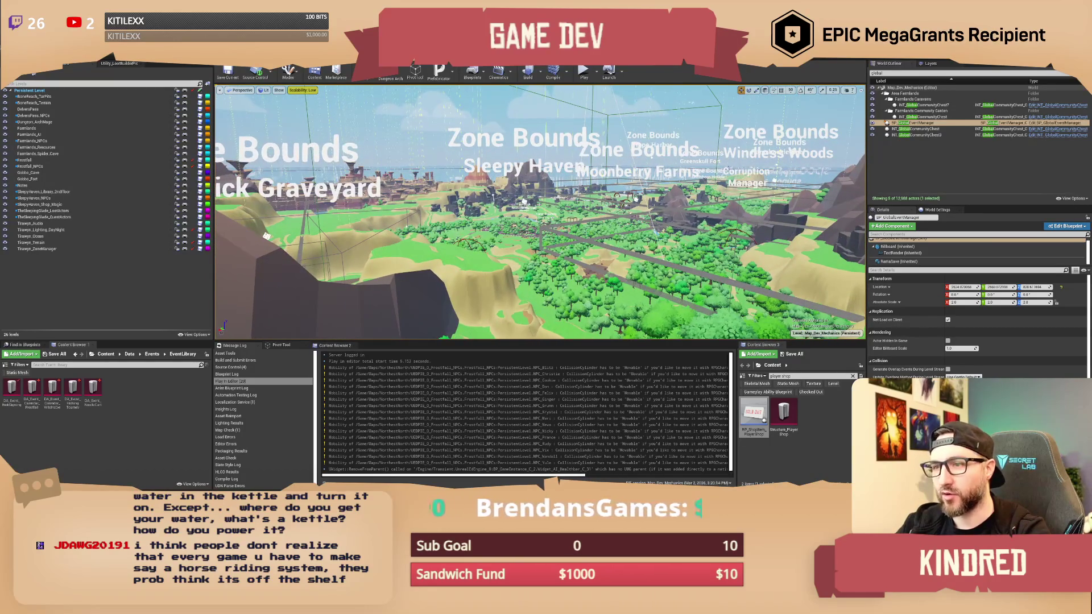
pyautogui.click(280, 319)
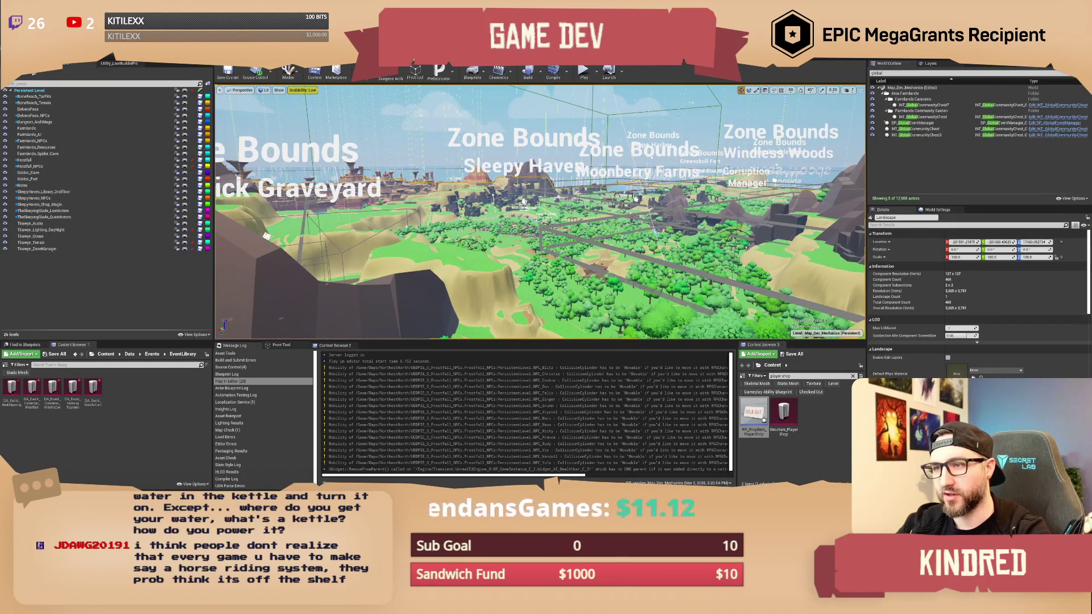
pyautogui.click(523, 202)
# Frame the selected cliff, then fly to the farm pen with the Warner NPCs and cow.
pyautogui.press('f')
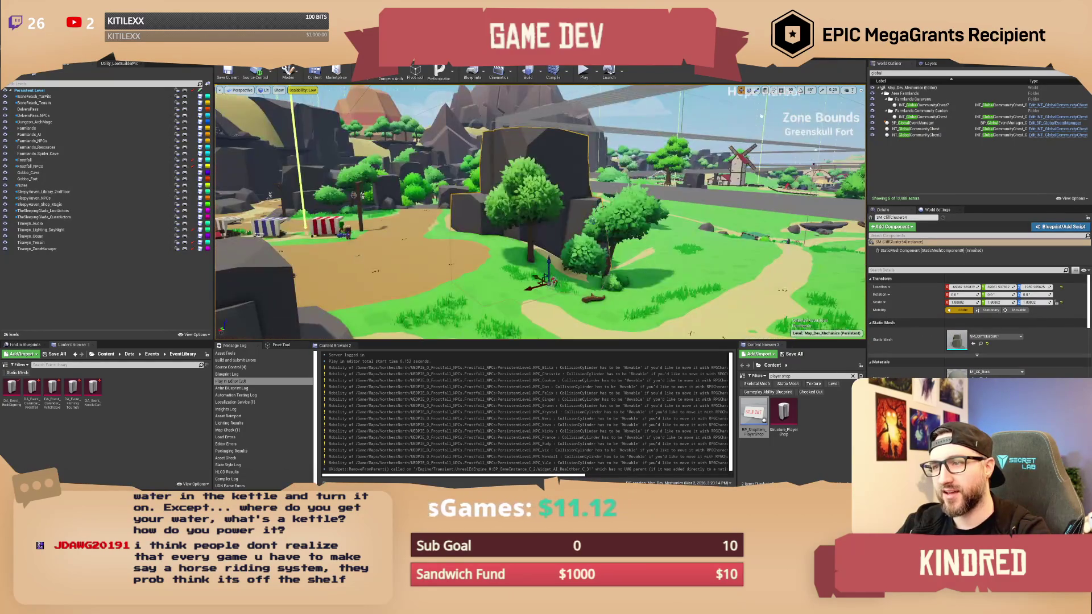
pyautogui.moveTo(761, 116)
pyautogui.mouseDown()
pyautogui.moveTo(691, 204)
pyautogui.moveTo(568, 117)
pyautogui.moveTo(512, 122)
pyautogui.moveTo(528, 106)
pyautogui.mouseUp()
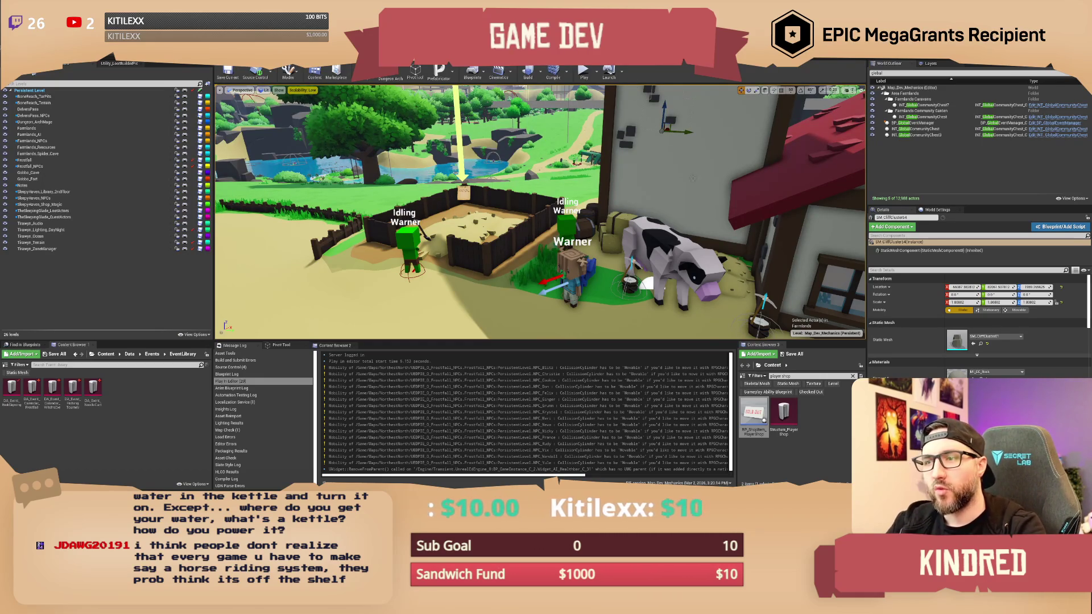
# Zoom around the farm to view the pen, red tent and timbered farmhouse.
pyautogui.scroll(-5, 540, 212)
pyautogui.scroll(5, 540, 212)
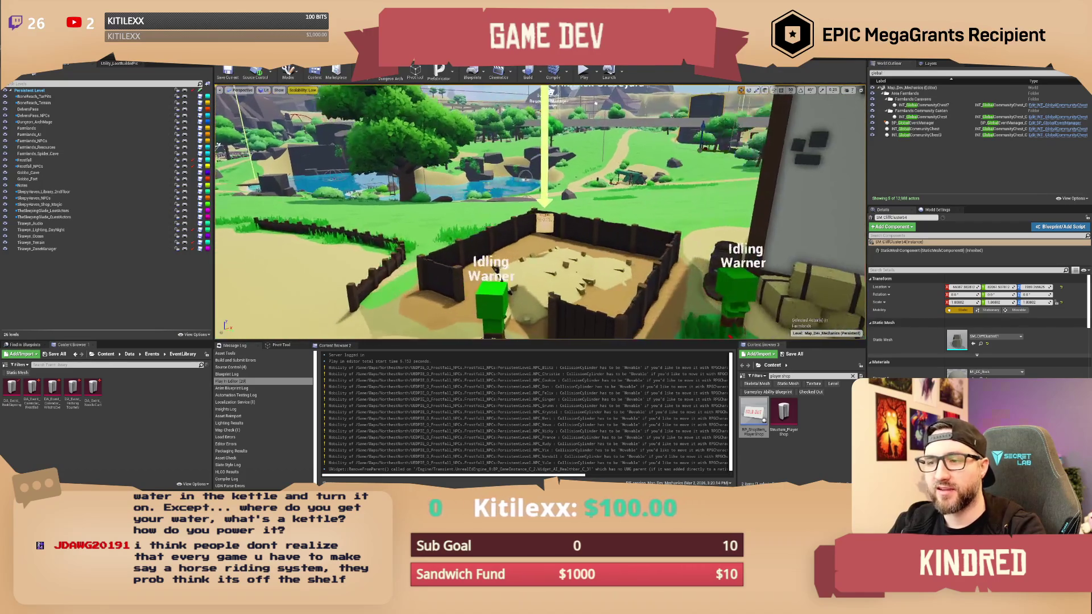
pyautogui.scroll(-5, 540, 212)
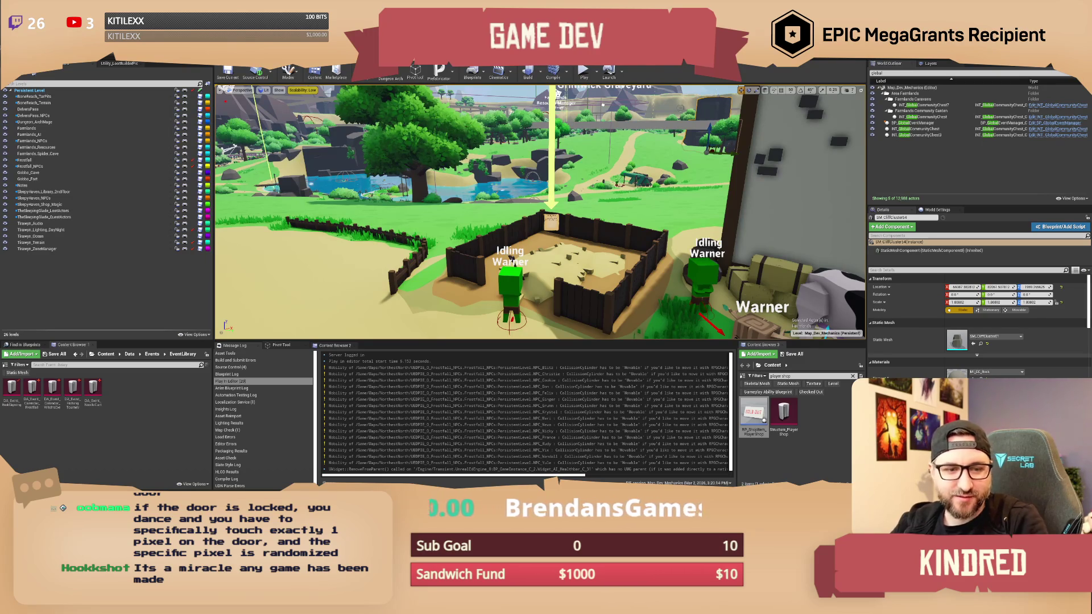
pyautogui.scroll(1, 540, 211)
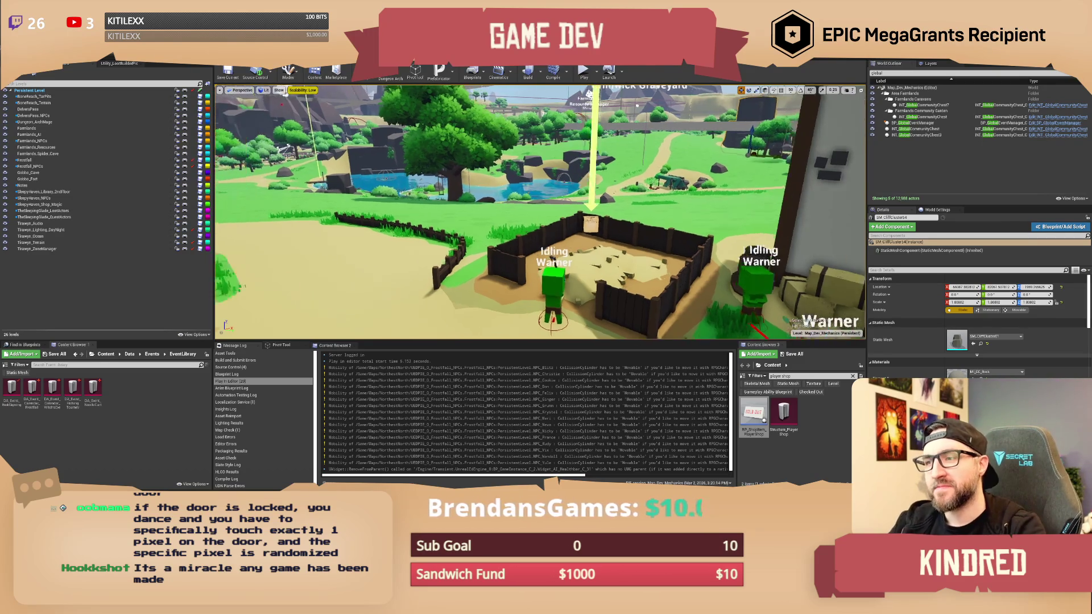
# Fly in to the red tent and rocks, pull back over the pond, and strafe across the campsite.
pyautogui.press('s')
pyautogui.press('w')
pyautogui.press('s')
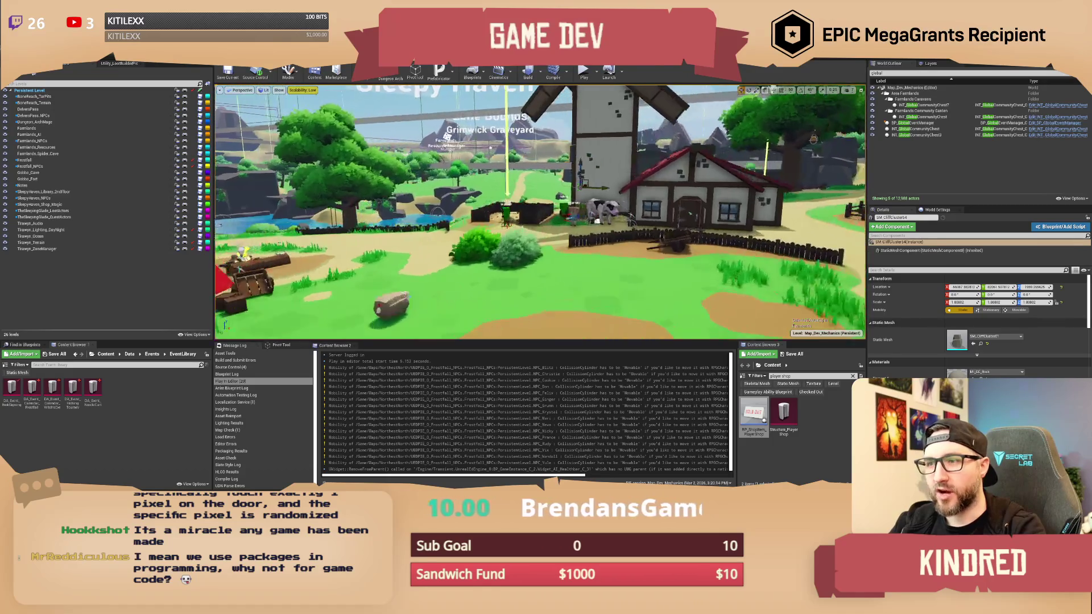
pyautogui.press('w')
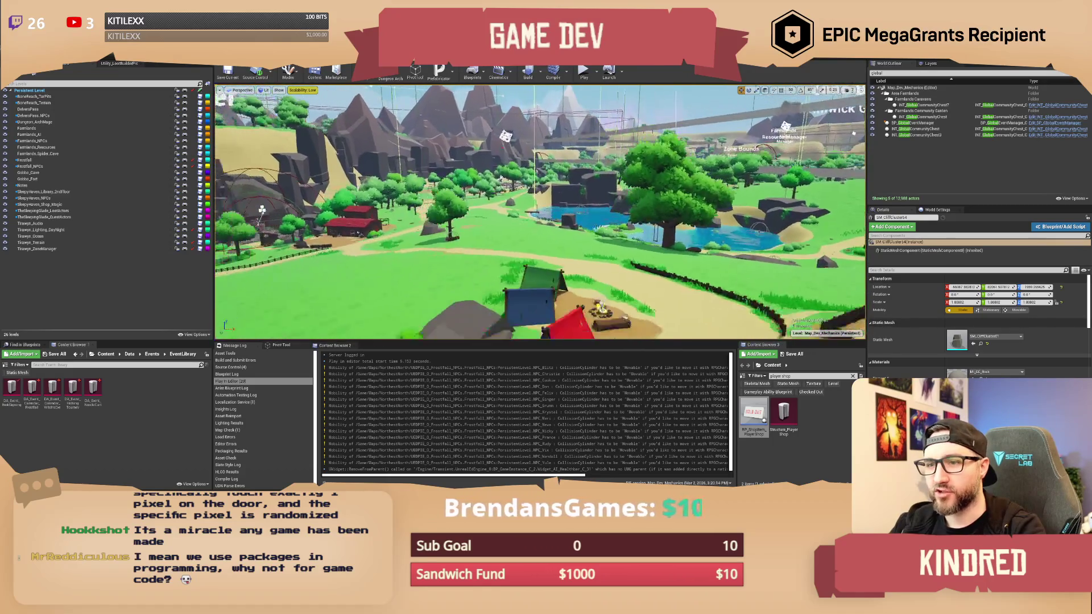
pyautogui.press('s')
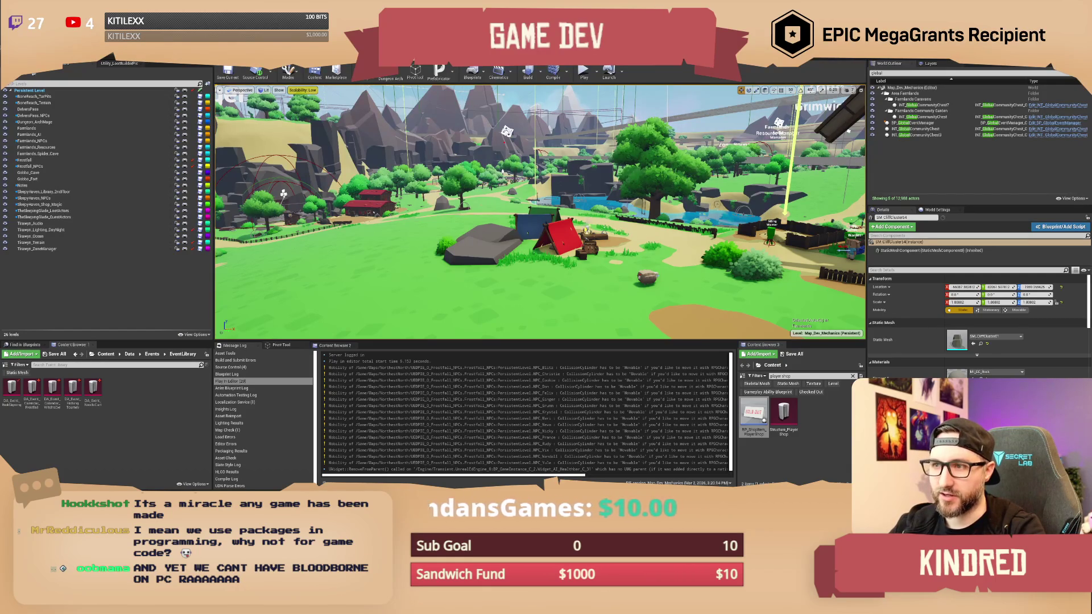
pyautogui.scroll(-5, 540, 210)
pyautogui.scroll(5, 540, 210)
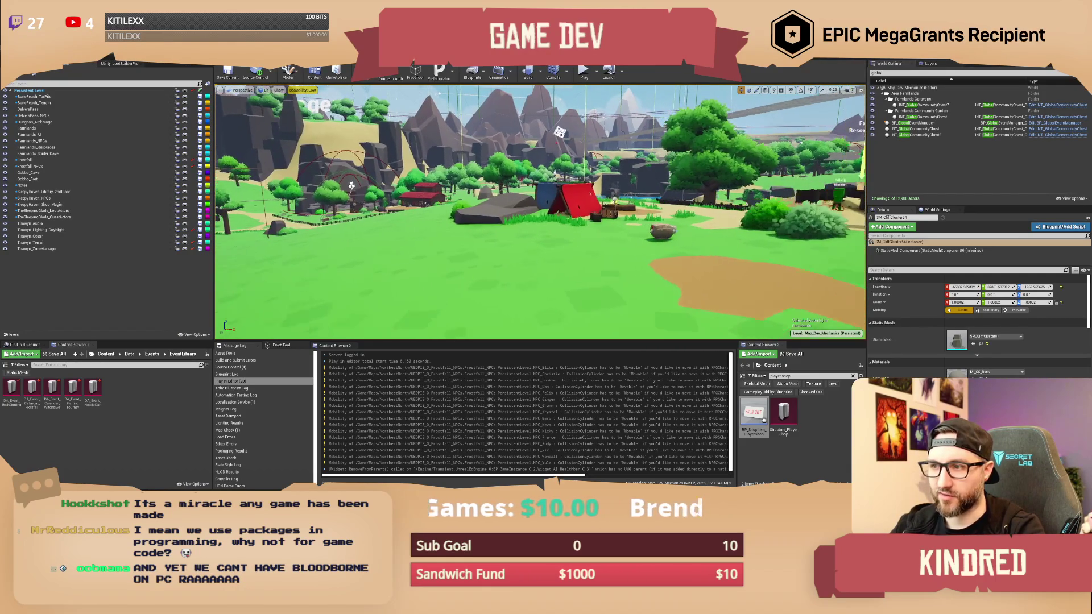
pyautogui.press('d')
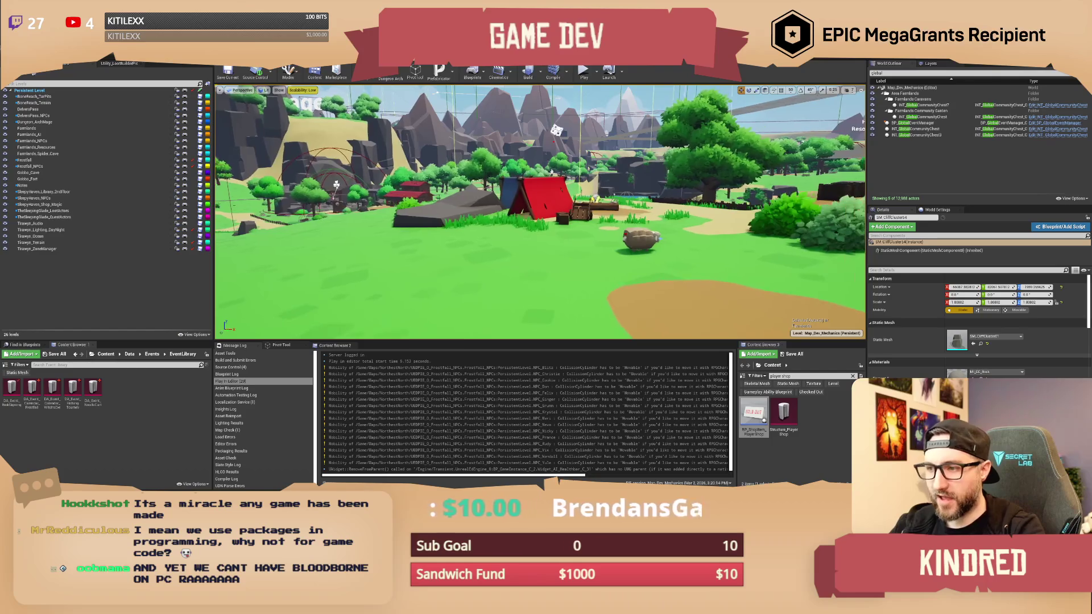
pyautogui.press('a')
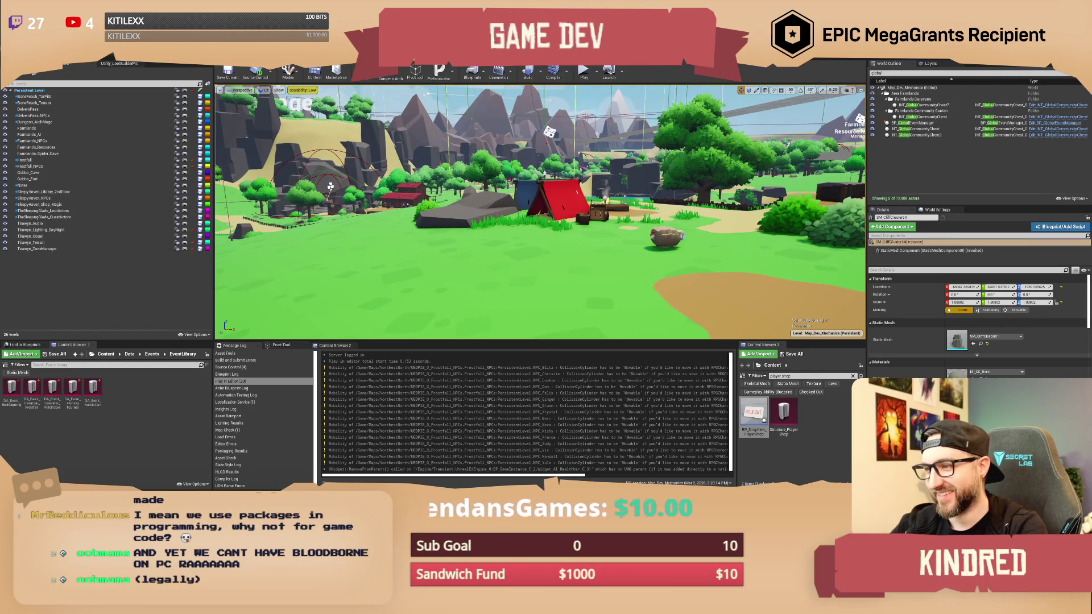
pyautogui.press('a')
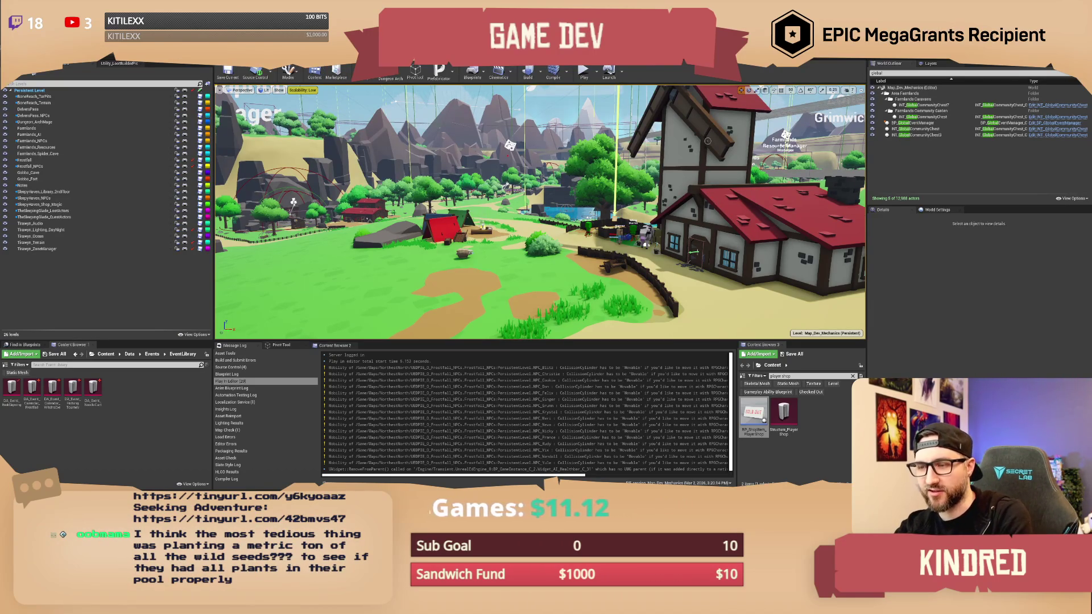
# Select SK_Windmill_Blades and enable its cloth reset-after-teleport option.
pyautogui.click(707, 140)
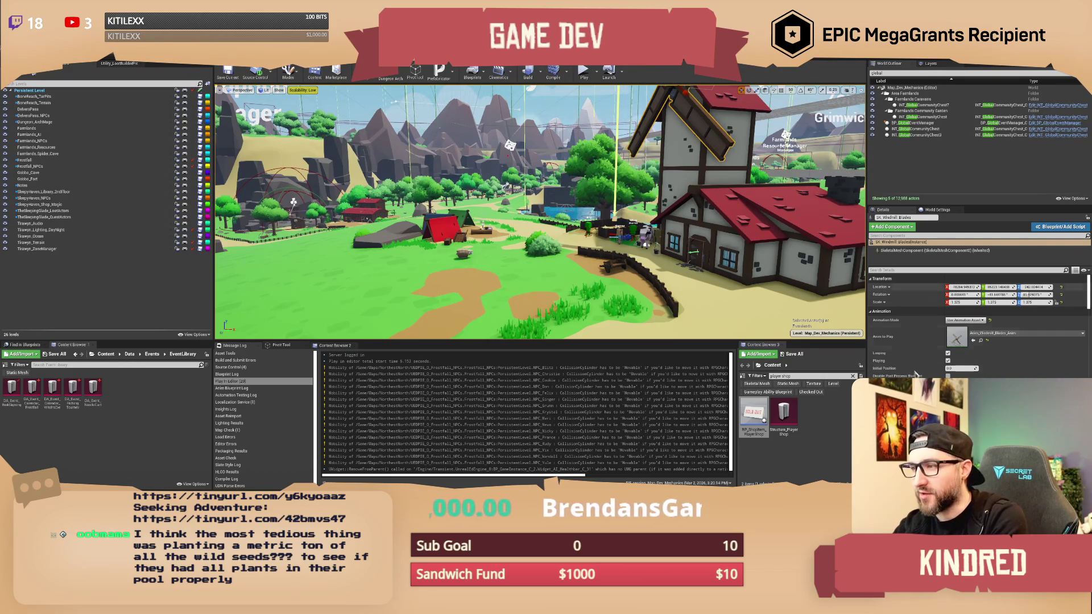
pyautogui.scroll(-5, 924, 364)
pyautogui.scroll(-5, 924, 370)
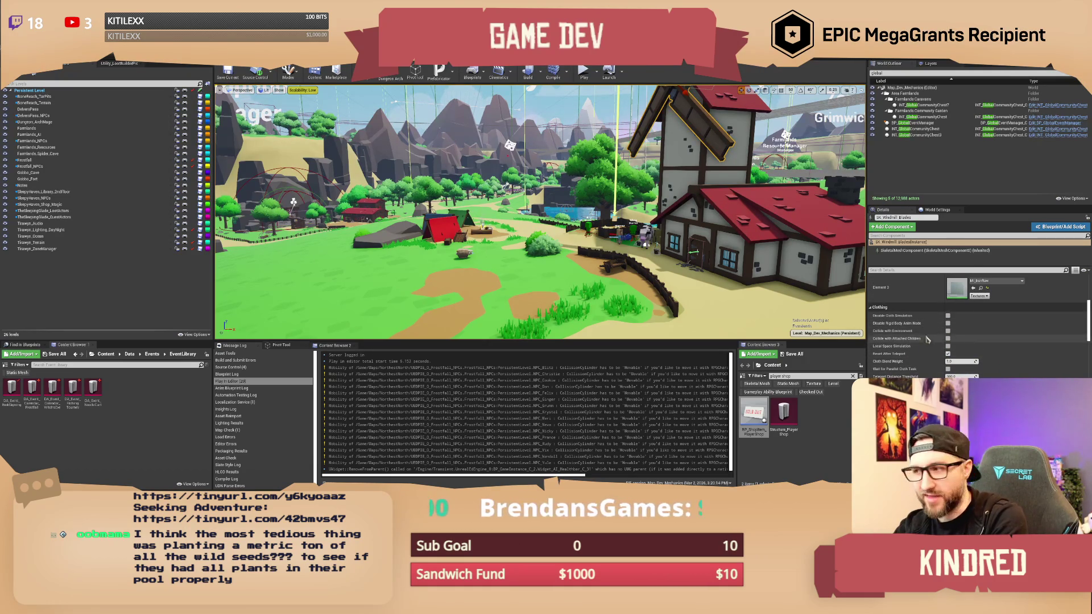
pyautogui.moveTo(866, 291); pyautogui.dragTo(430, 292)
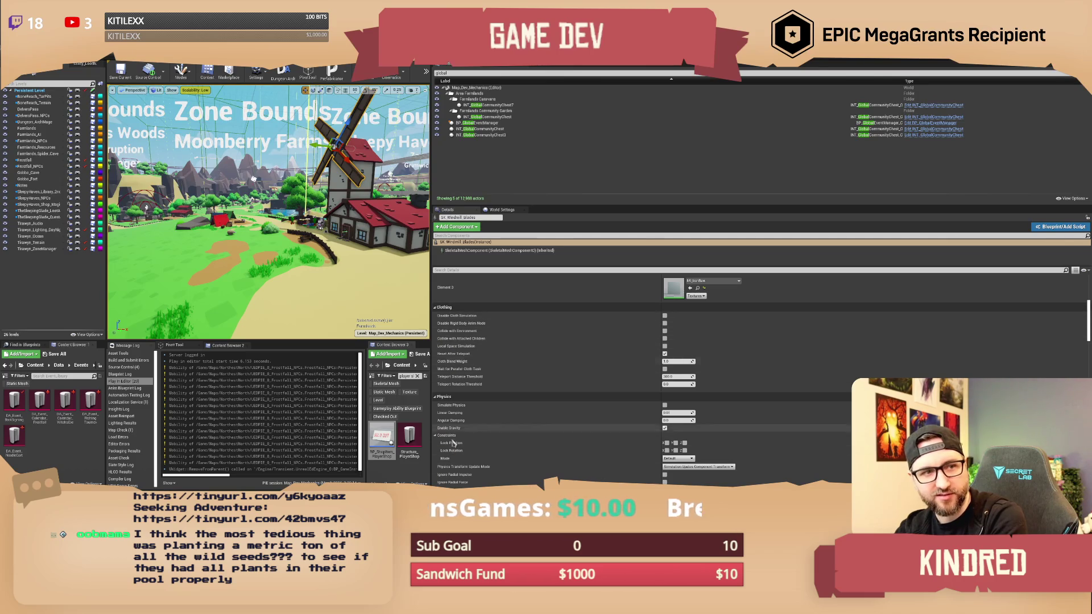
pyautogui.moveTo(459, 379)
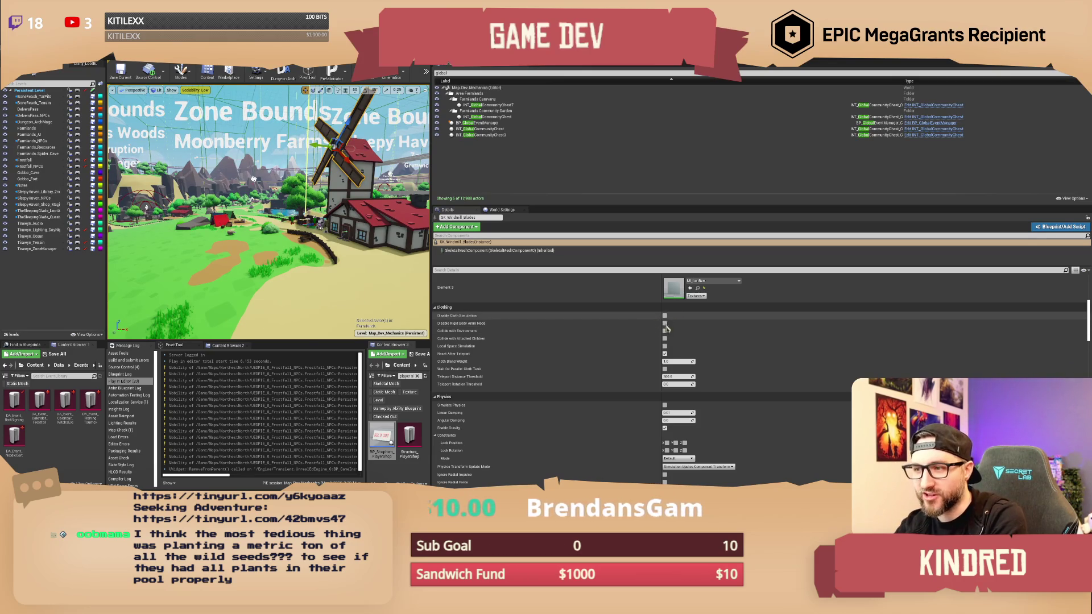
pyautogui.click(665, 353)
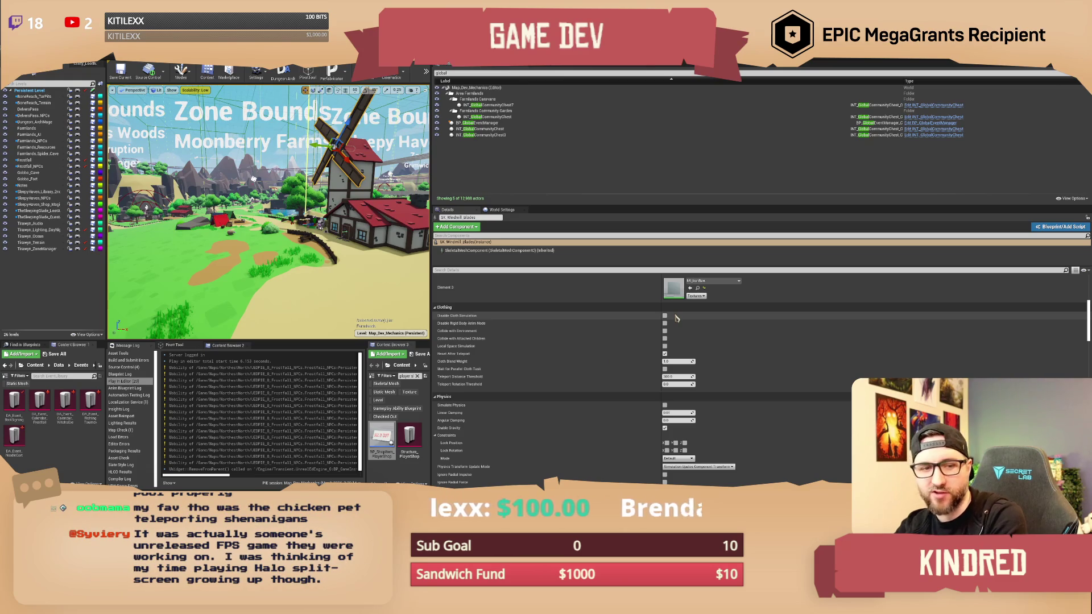
# Widen the level viewport and move the camera closer to the tents.
pyautogui.moveTo(430, 274); pyautogui.dragTo(1013, 324)
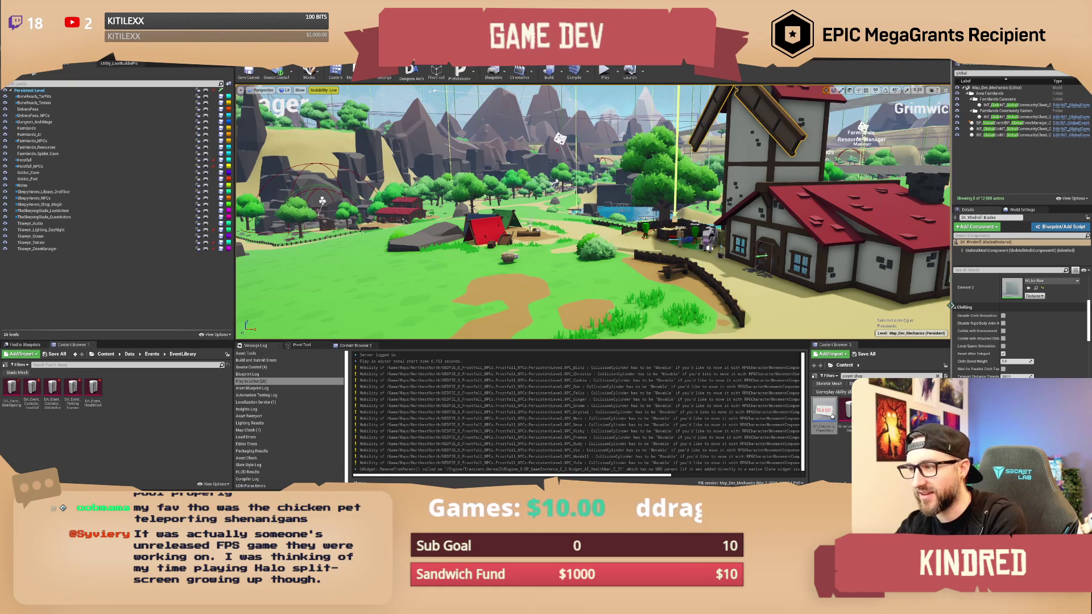
pyautogui.moveTo(939, 312); pyautogui.dragTo(832, 309)
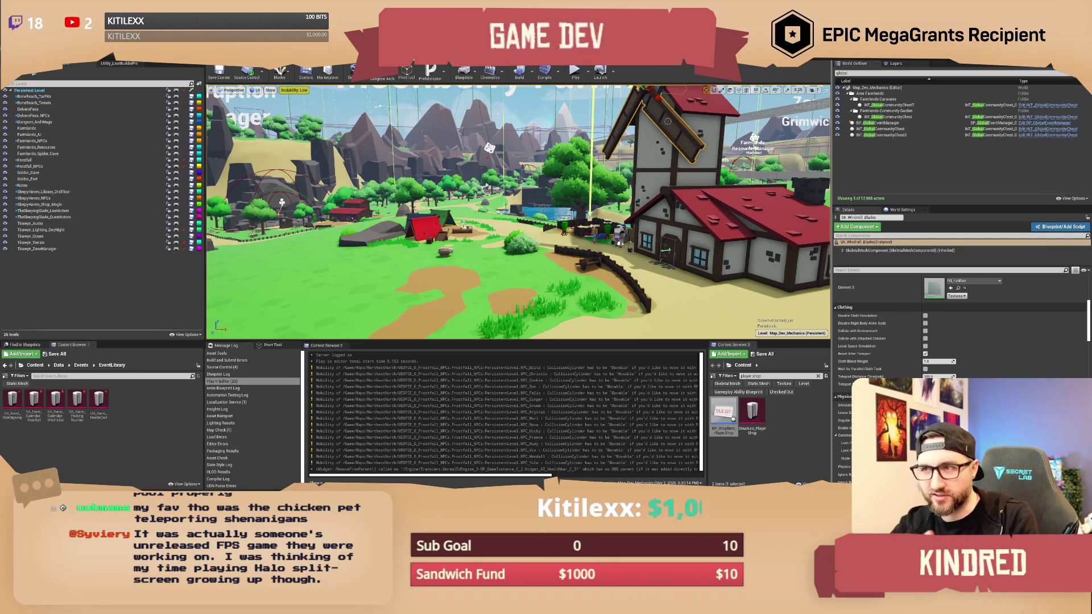
pyautogui.moveTo(517, 228); pyautogui.dragTo(472, 199)
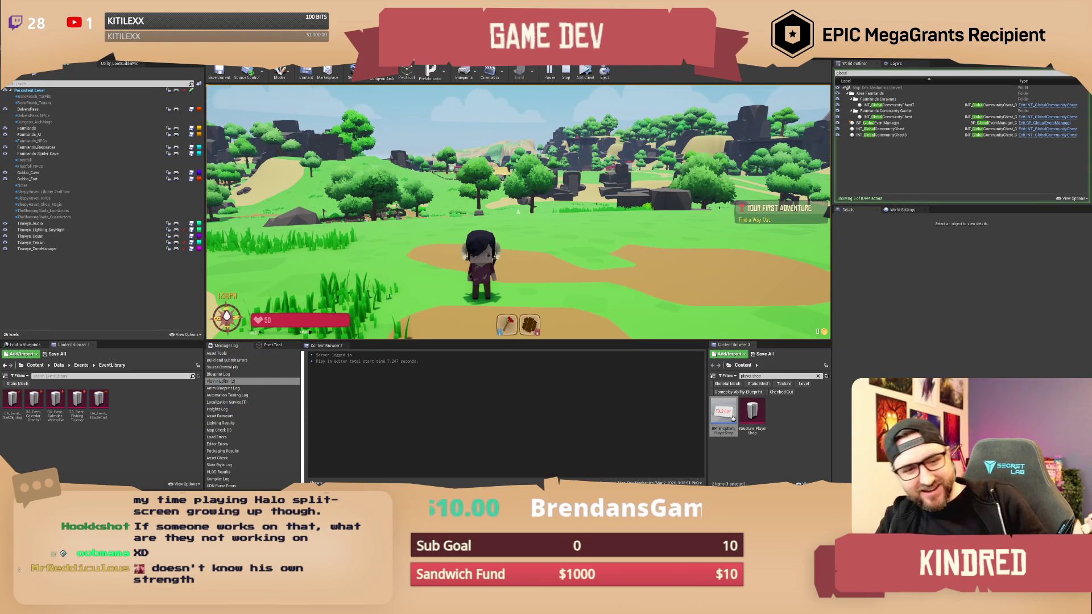
# Open the in-game Inventory listing collected items beside the equipment and loadouts panel.
pyautogui.press('i')
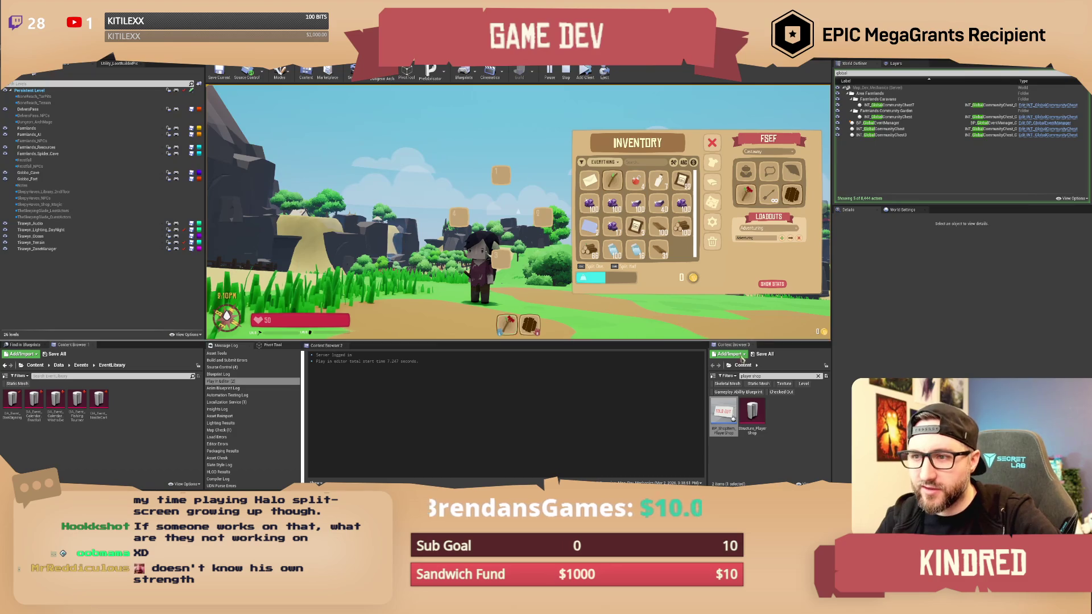
pyautogui.click(886, 300)
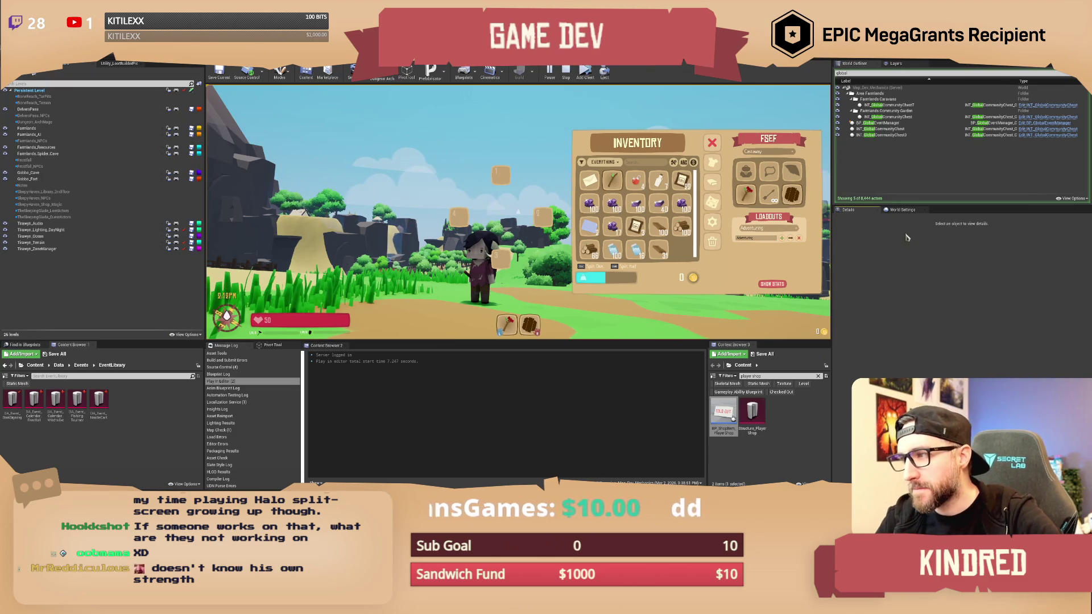
# Show the World Settings with its game mode classes, then close the in-game Inventory.
pyautogui.click(904, 211)
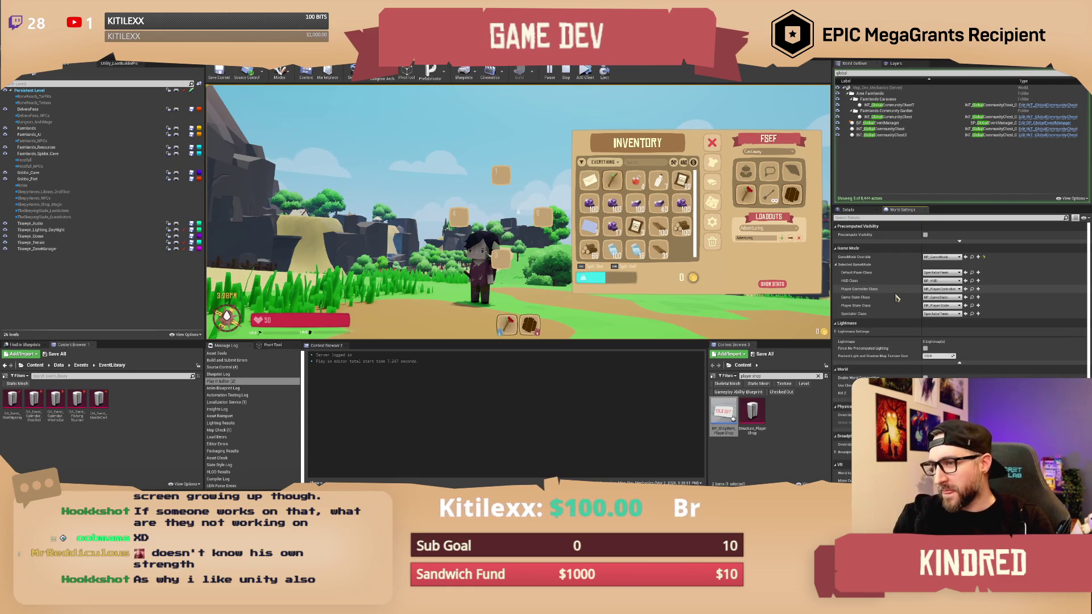
pyautogui.click(711, 142)
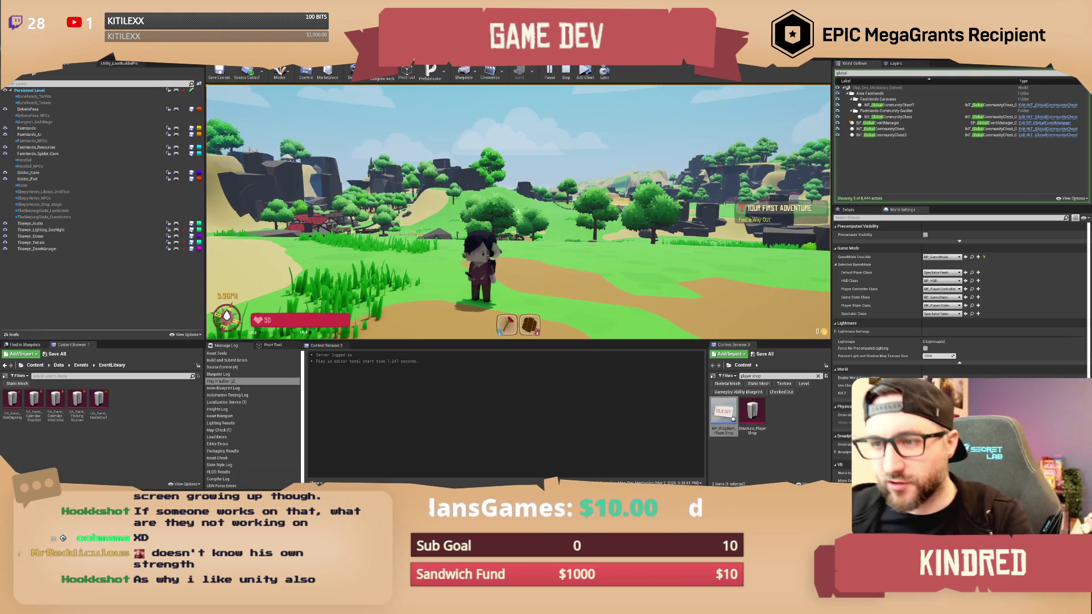
# Toggle the character's dark animal form, then walk past the campfire and fence onto the field.
pyautogui.press('shift')
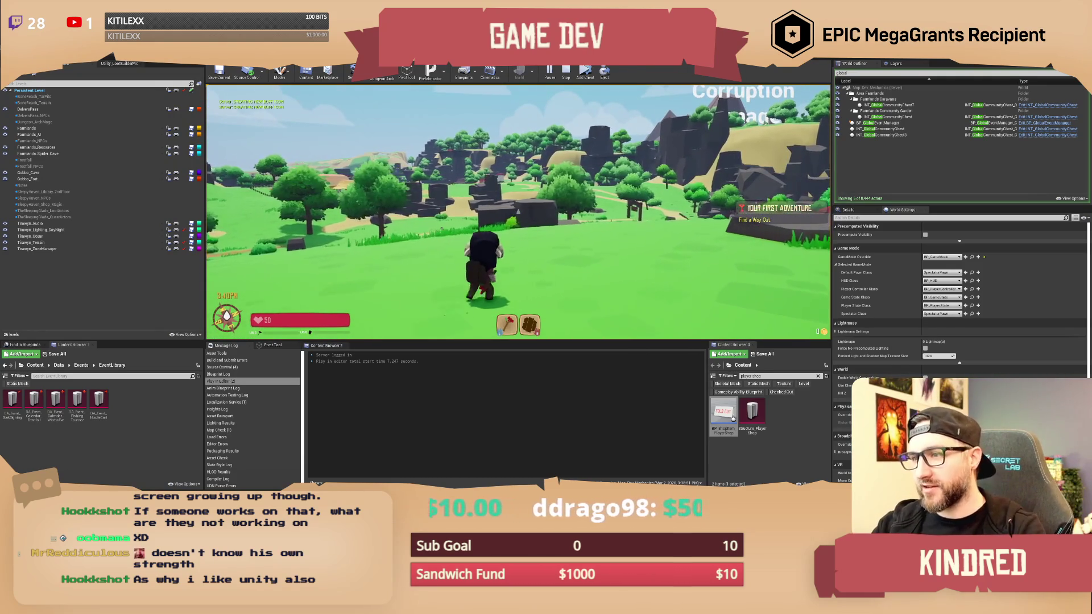
pyautogui.press('w')
pyautogui.press('w')
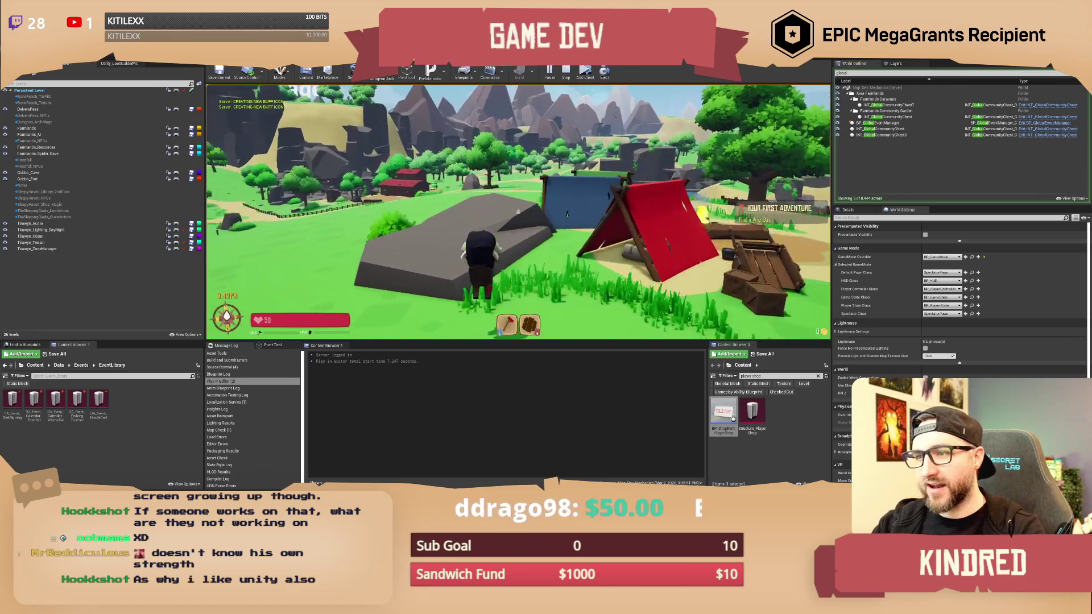
pyautogui.press('w')
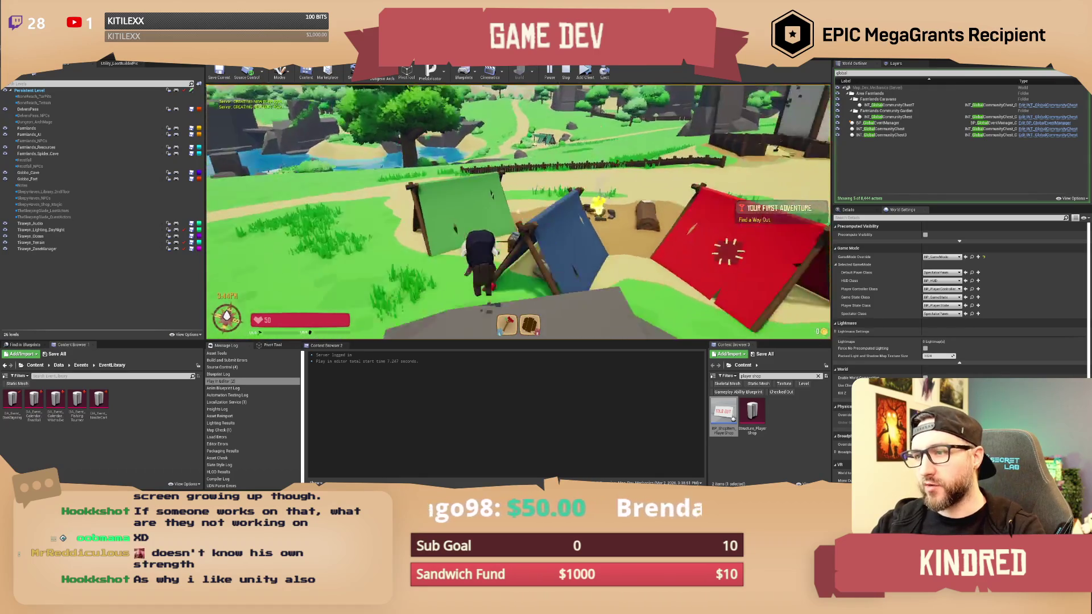
pyautogui.press('w')
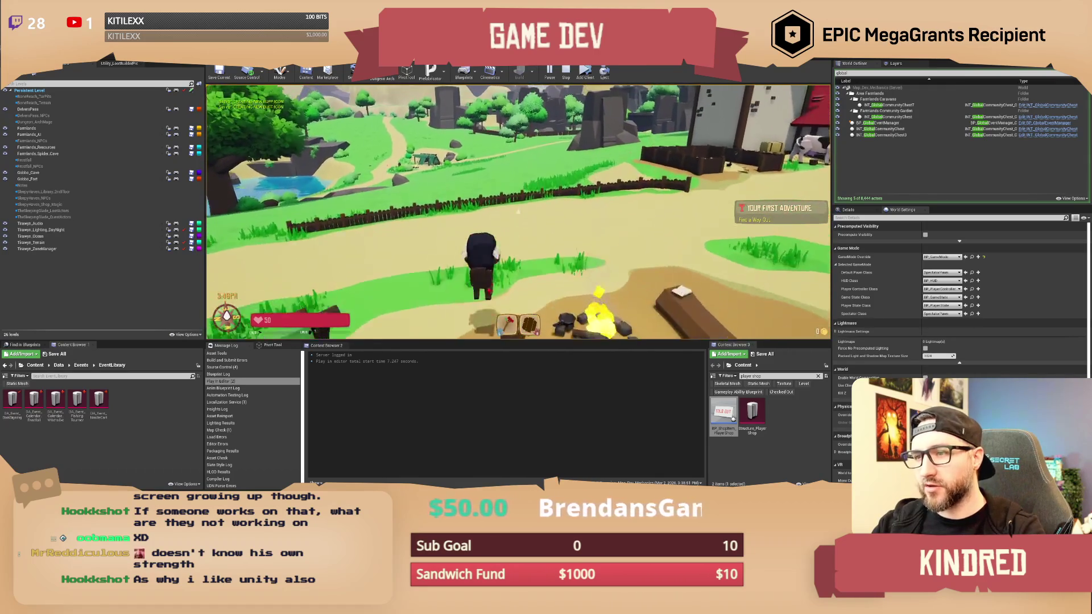
pyautogui.press('w')
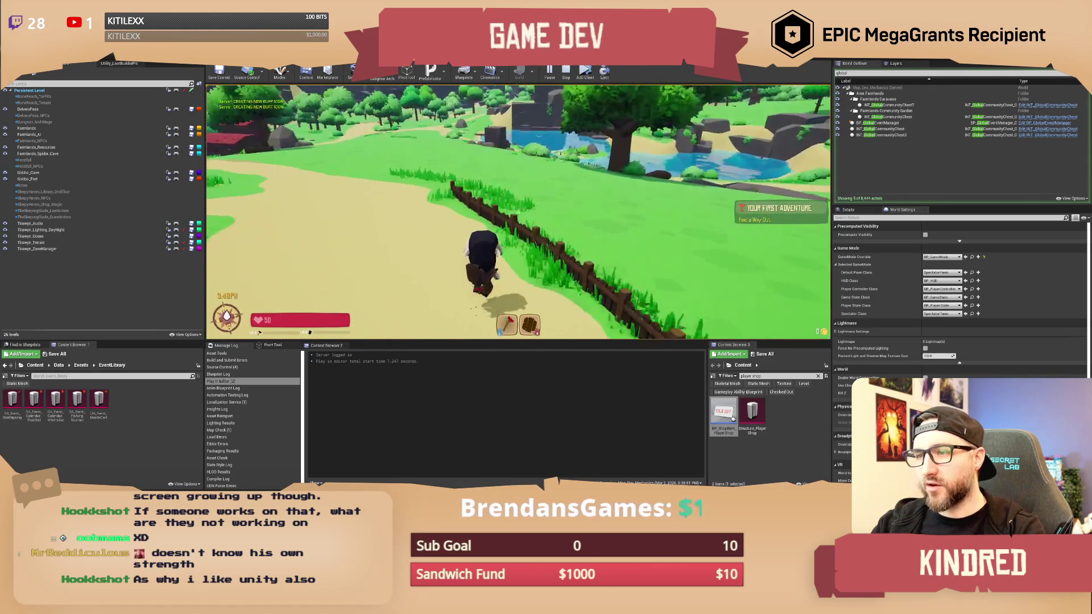
pyautogui.press('w')
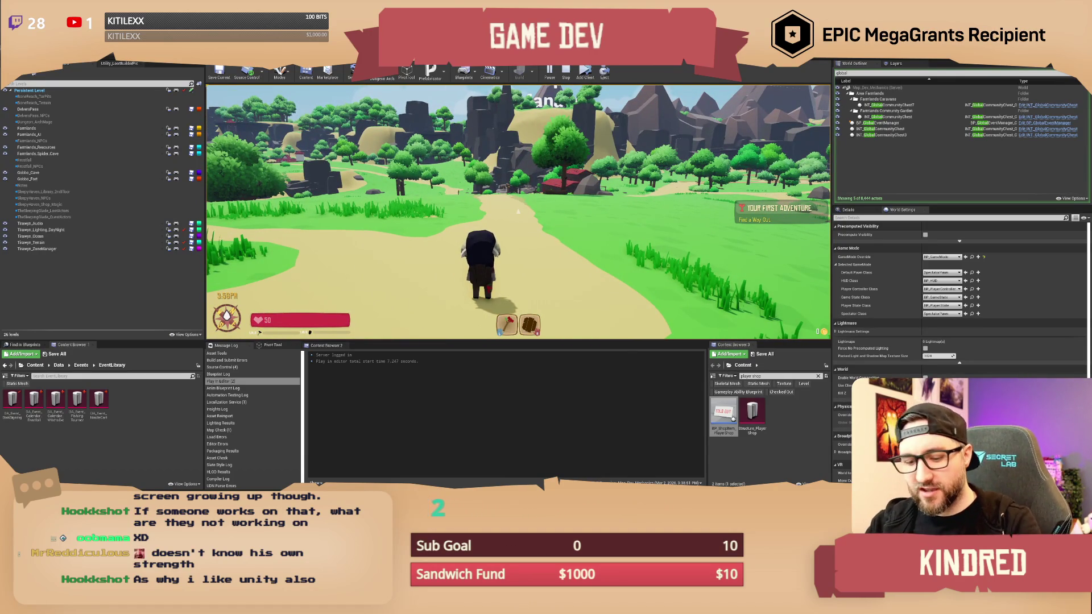
# Follow the dirt path up to the farm buildings and barn.
pyautogui.press('w')
pyautogui.press('w')
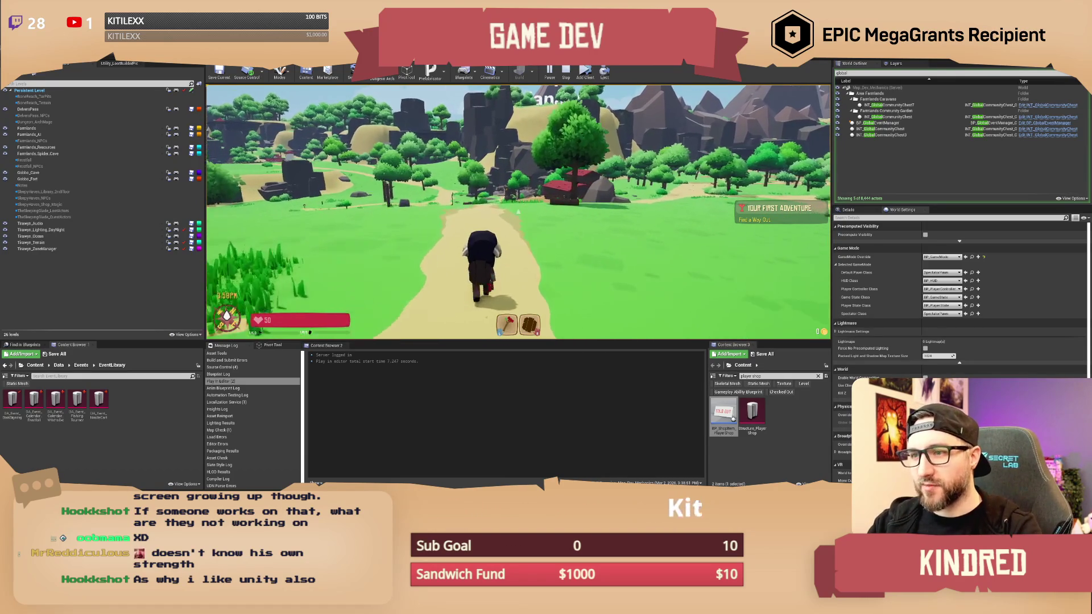
pyautogui.press('w')
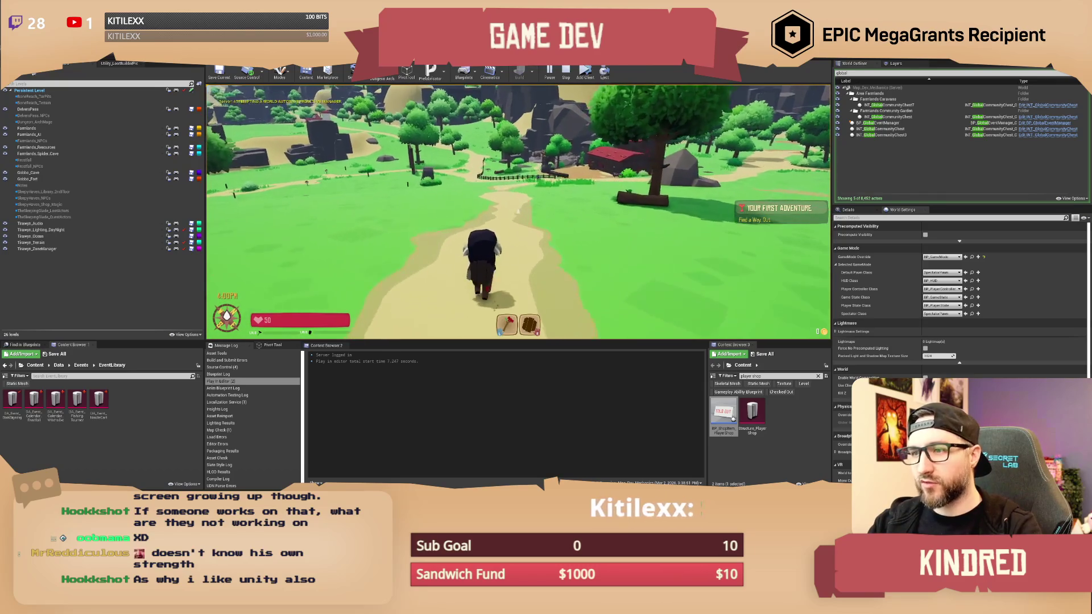
pyautogui.press('w')
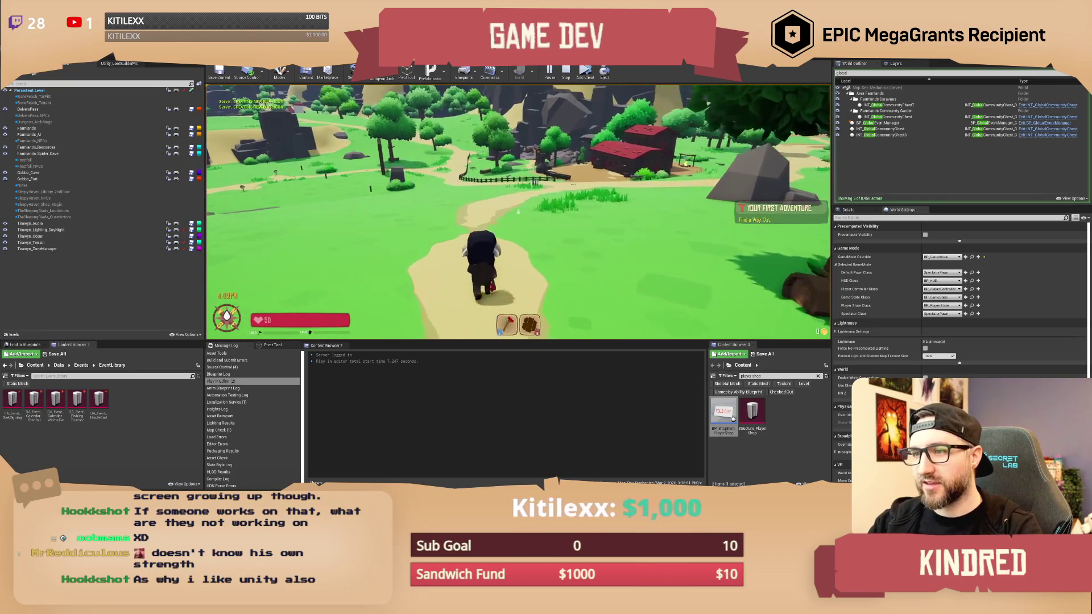
pyautogui.press('w')
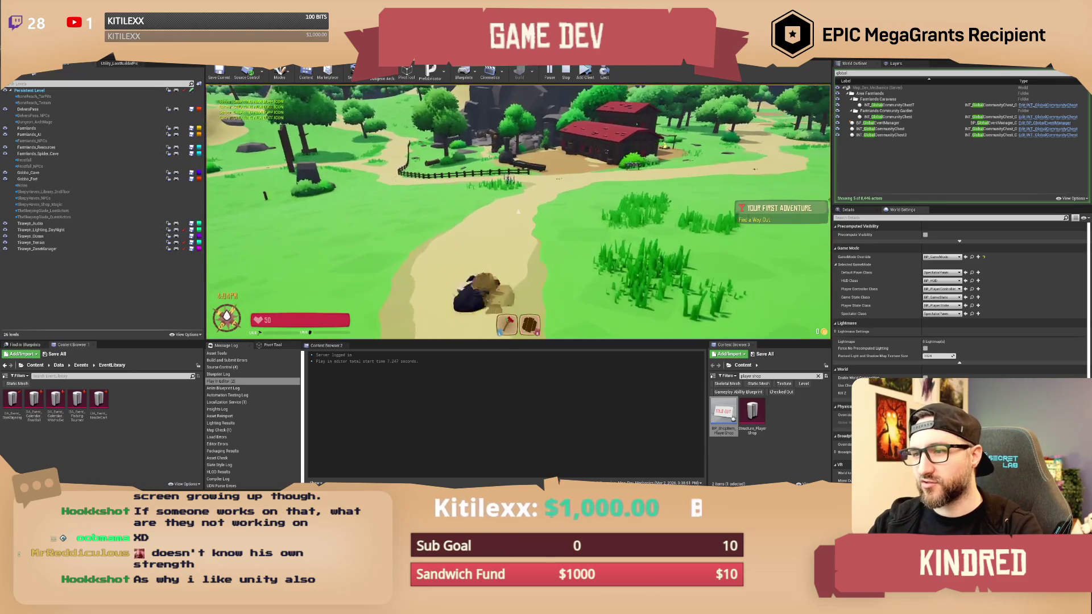
pyautogui.press('w')
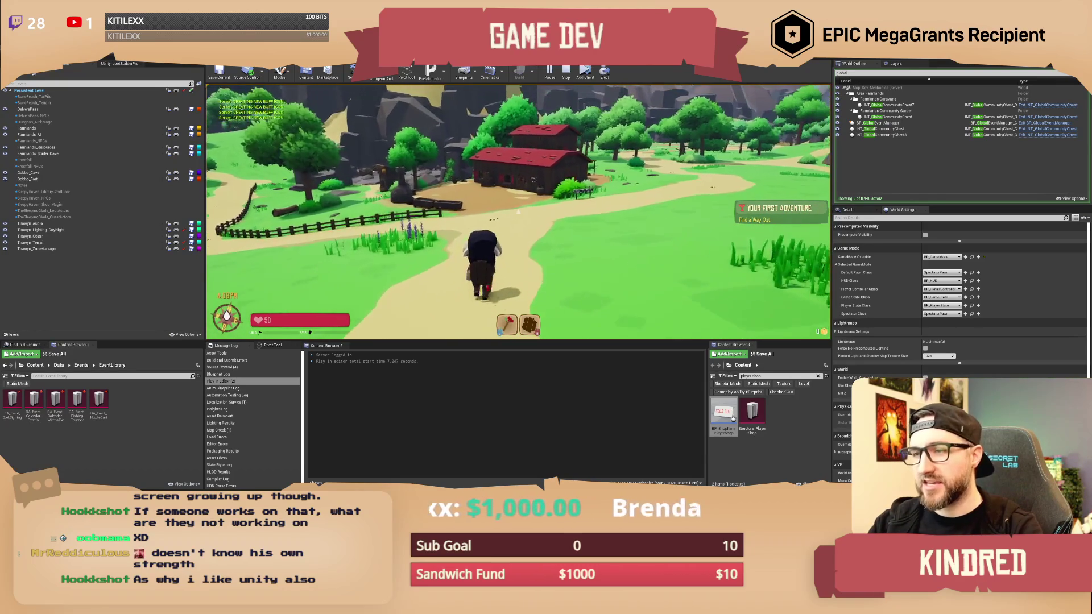
pyautogui.press('w')
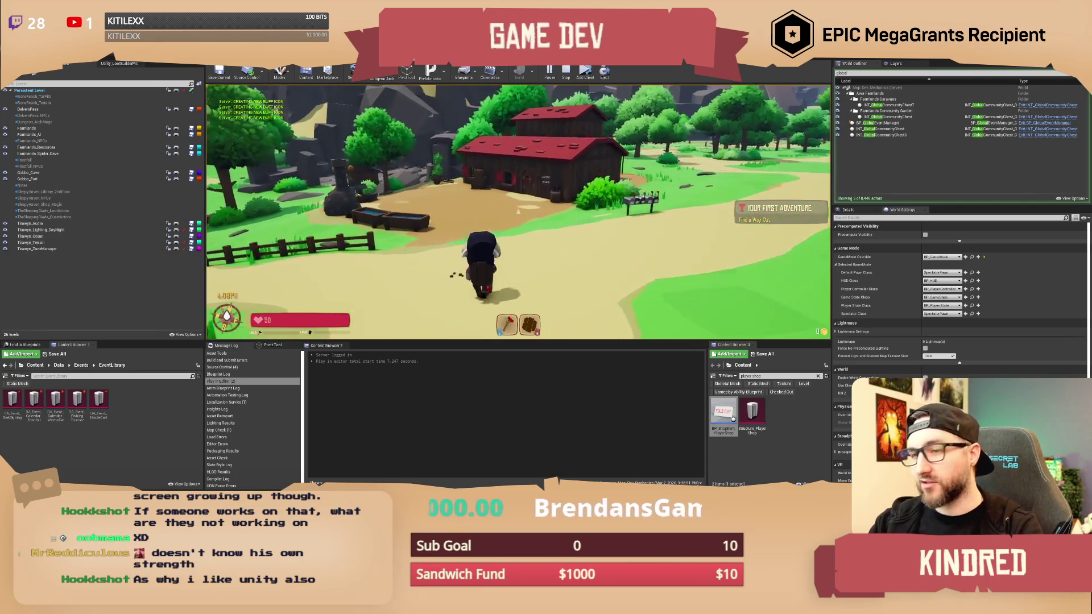
# Walk past the trees and hut across the rocky floor to the cave entrance.
pyautogui.press('w')
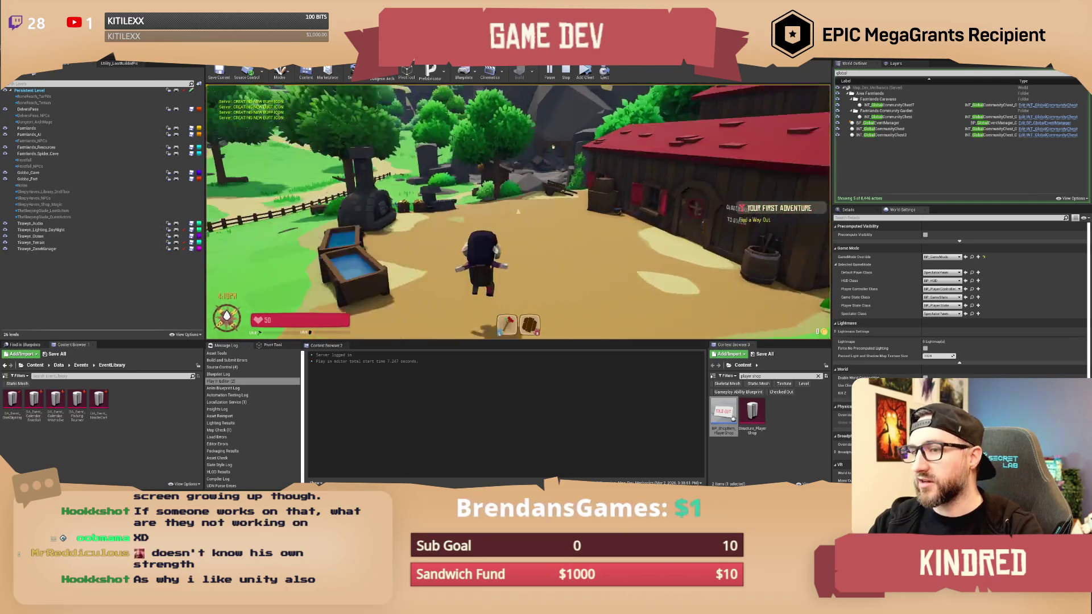
pyautogui.press('w')
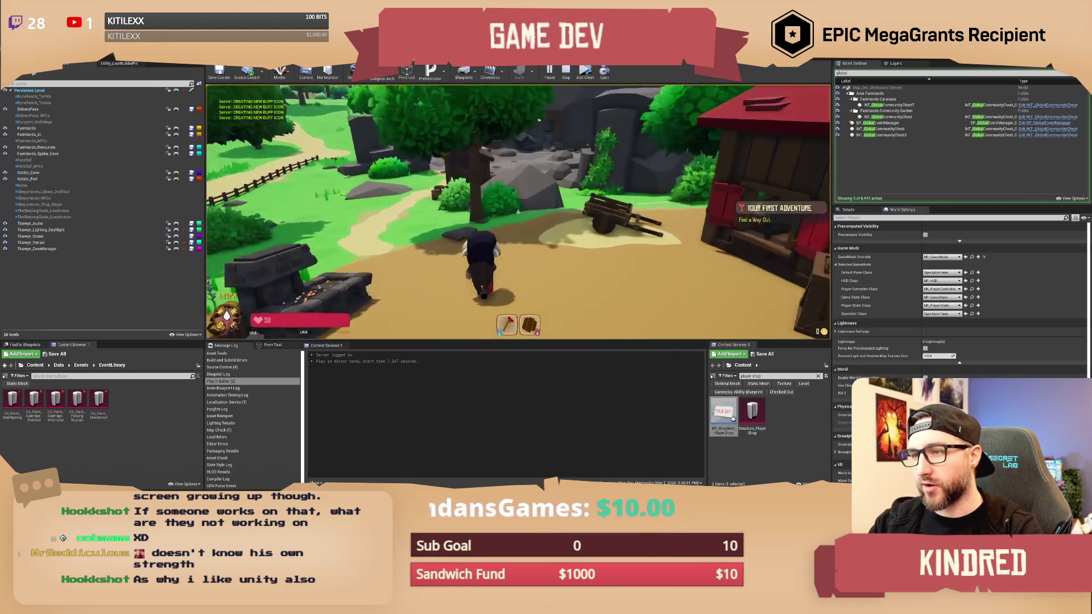
pyautogui.press('w')
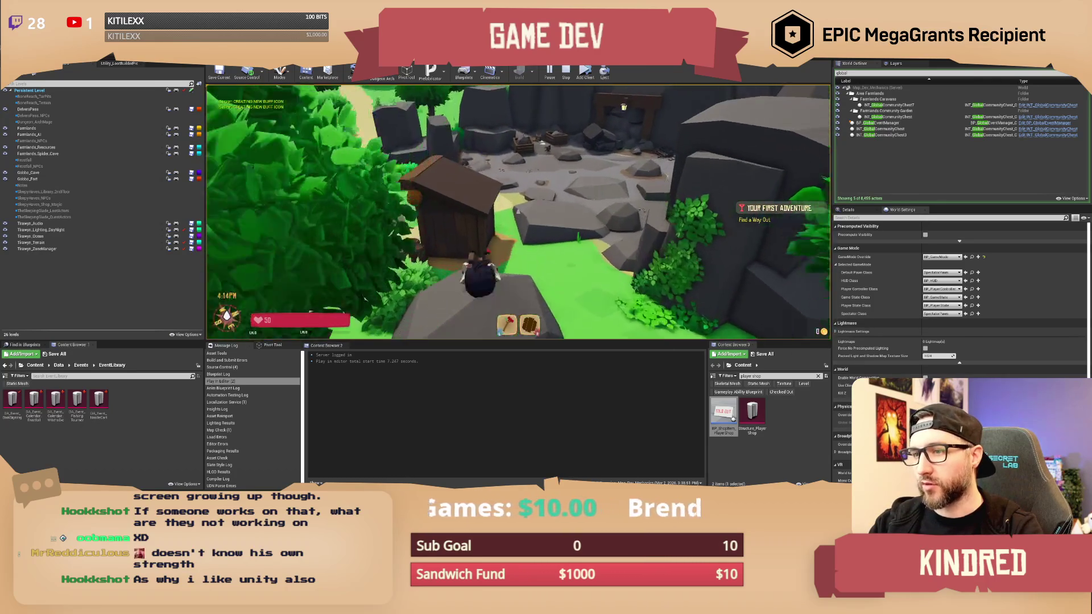
pyautogui.press('w')
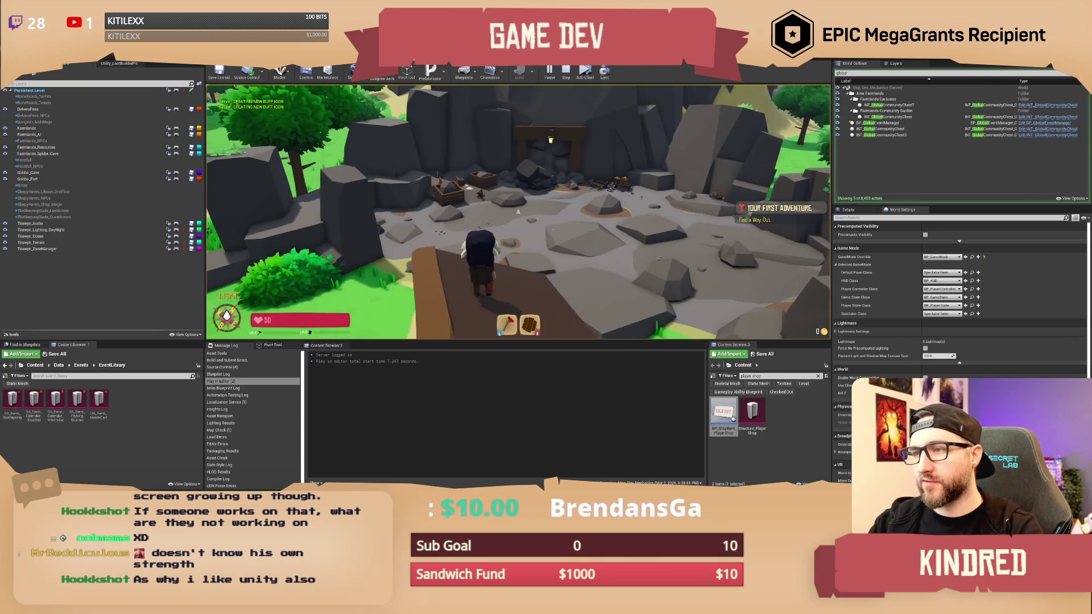
pyautogui.press('w')
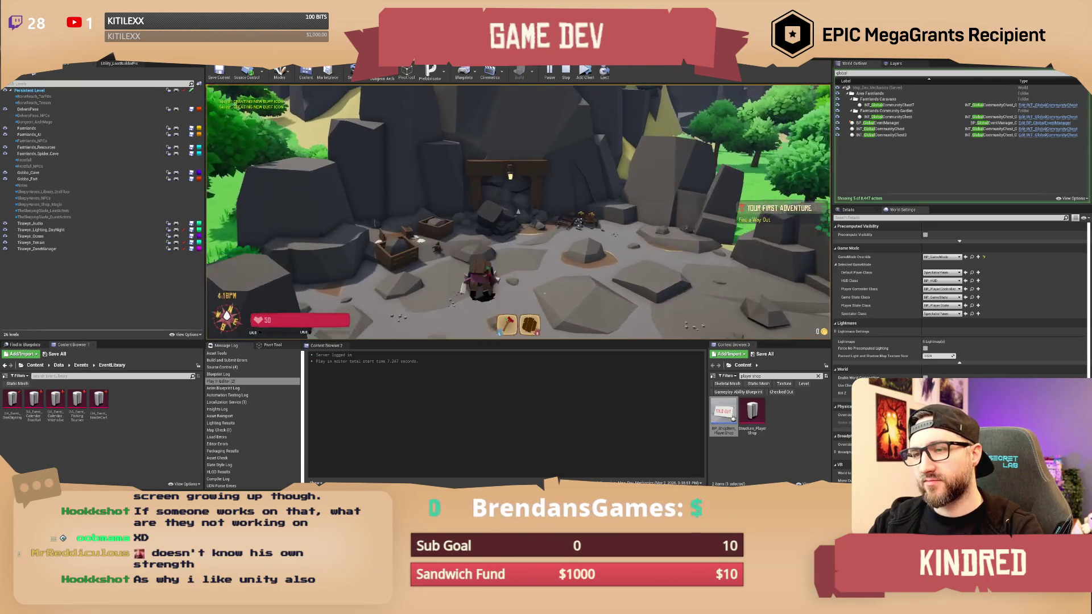
pyautogui.press('w')
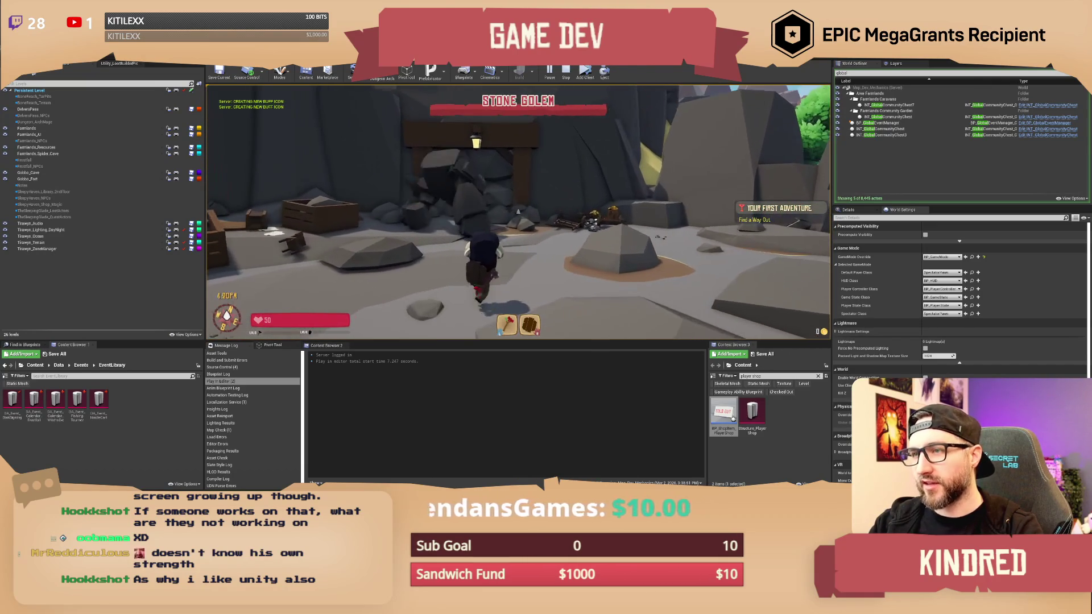
pyautogui.press('w')
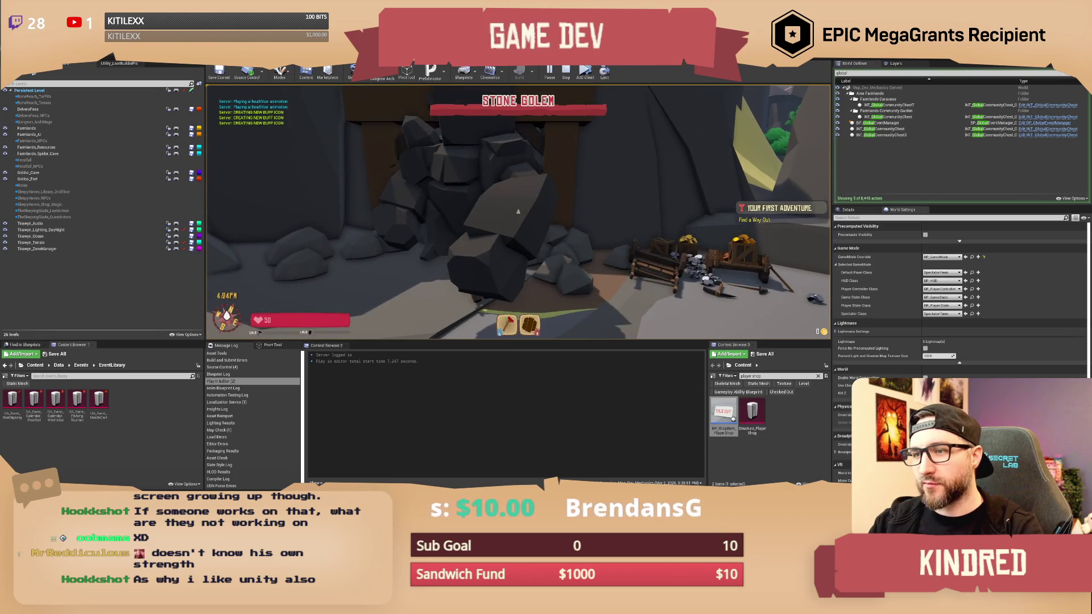
# Approach the Stone Golem, back away and turn the camera, then end the play session.
pyautogui.press('w')
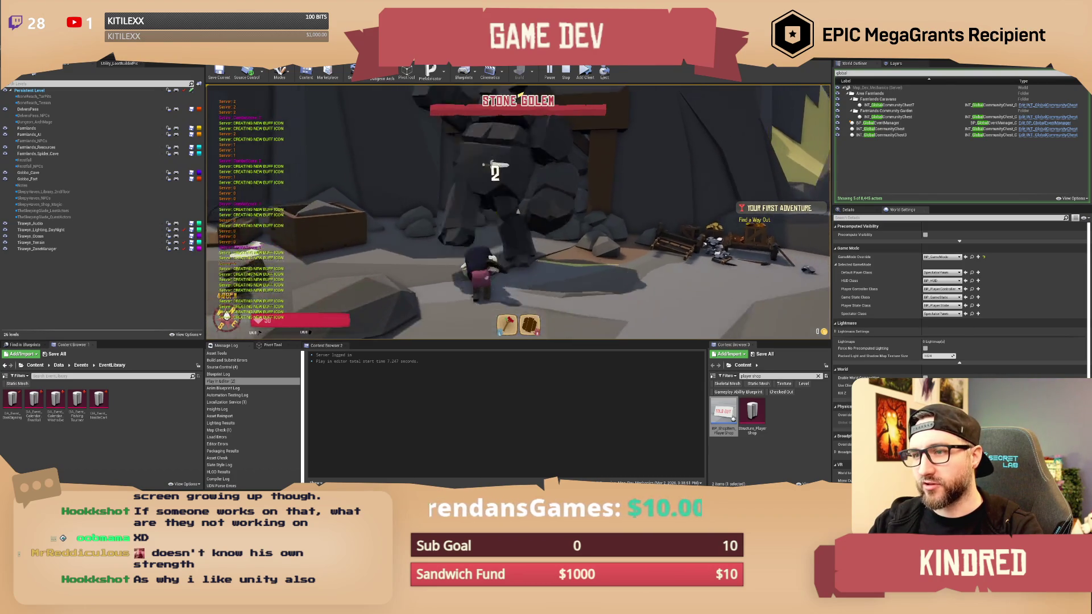
pyautogui.press('s')
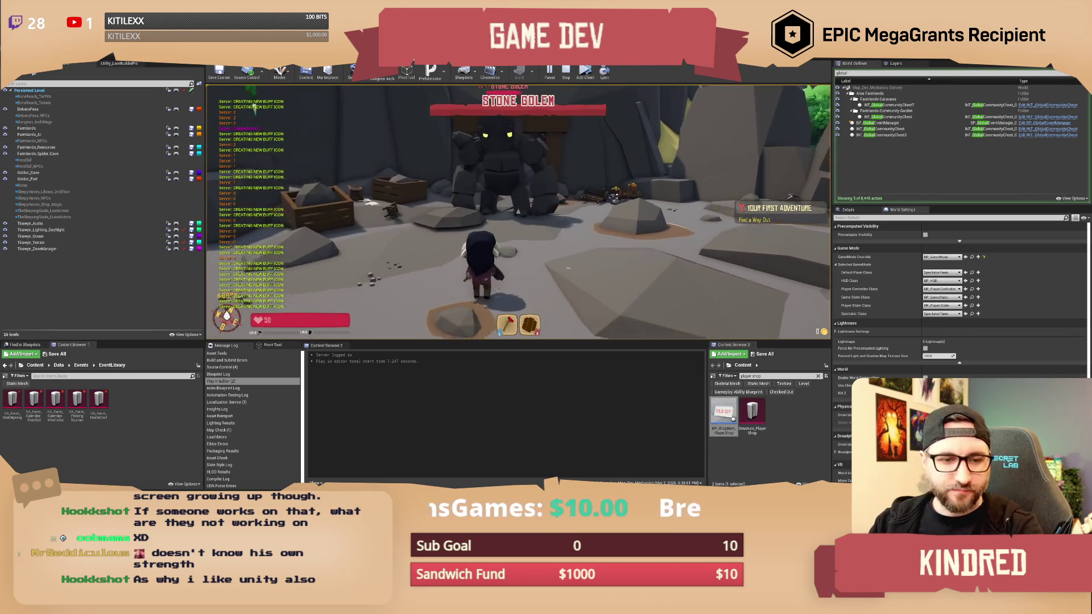
pyautogui.press('a')
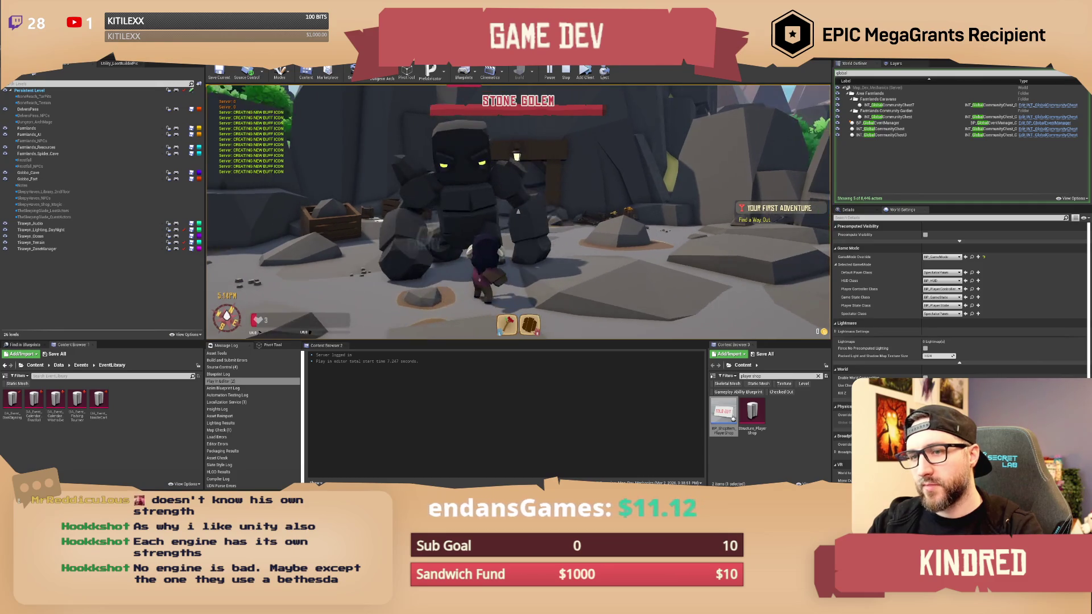
pyautogui.press('Escape')
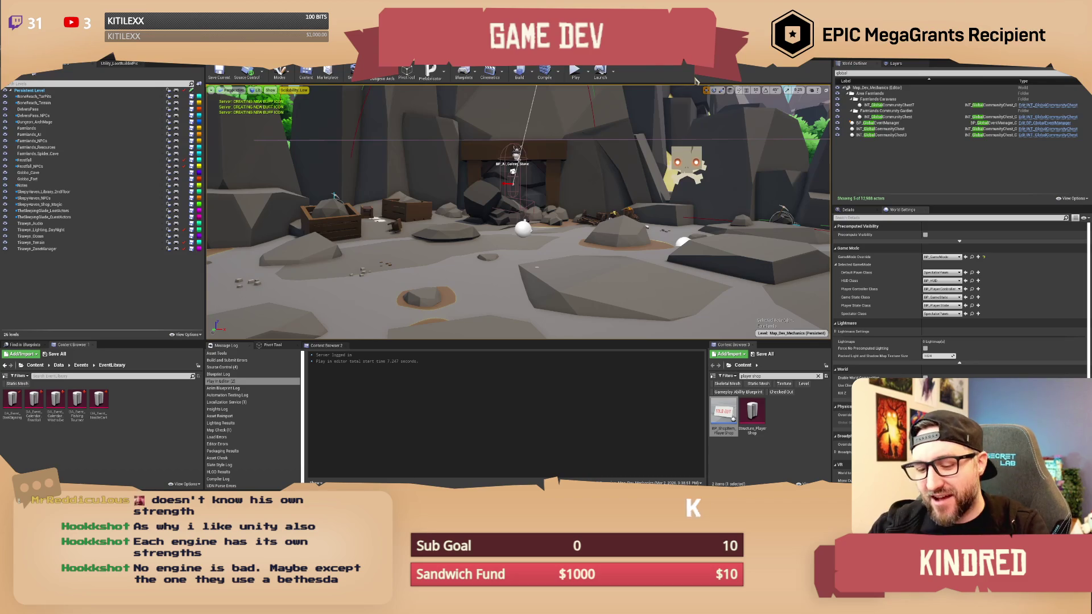
# Fly the level camera toward the cave, then go via Widget_SeasonalEvents to BP_SNM_Sky_Sphere's Event Graph.
pyautogui.moveTo(512, 228)
pyautogui.mouseDown()
pyautogui.moveTo(489, 205)
pyautogui.moveTo(489, 250)
pyautogui.moveTo(489, 225)
pyautogui.mouseUp()
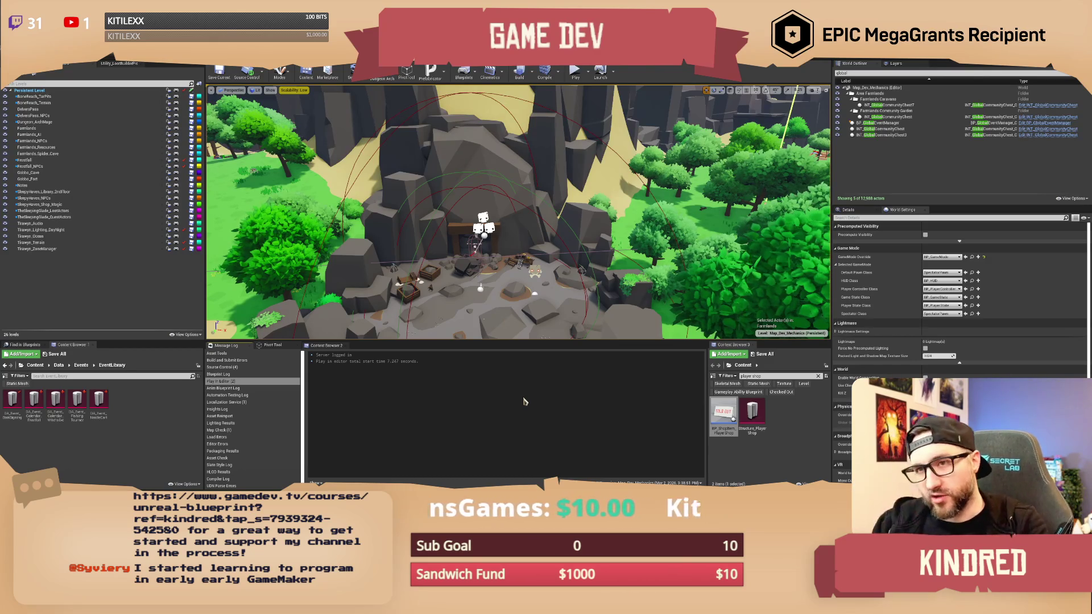
pyautogui.click(647, 67)
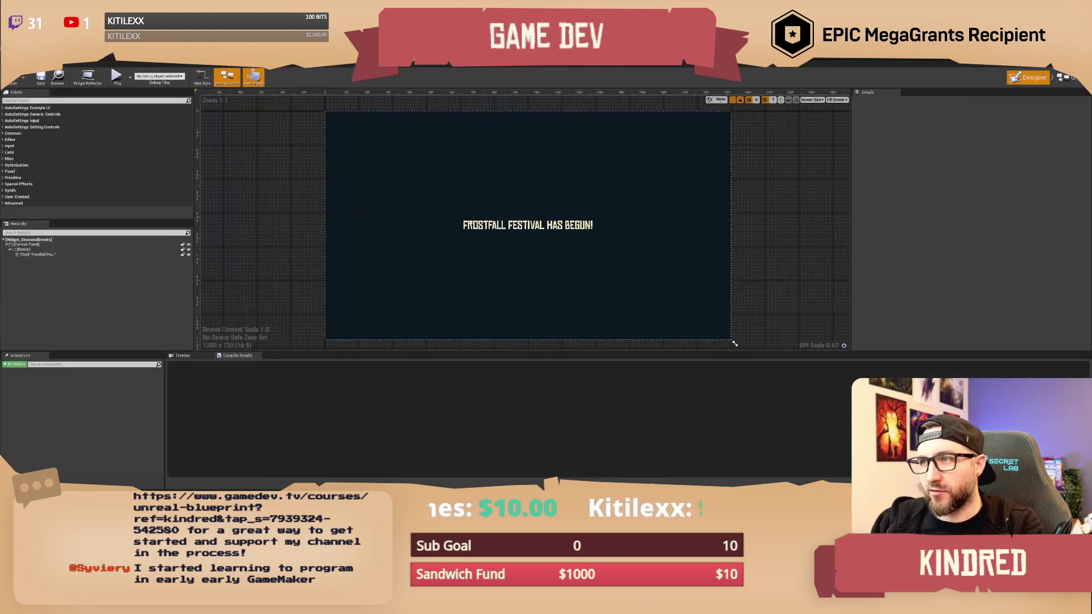
pyautogui.click(682, 67)
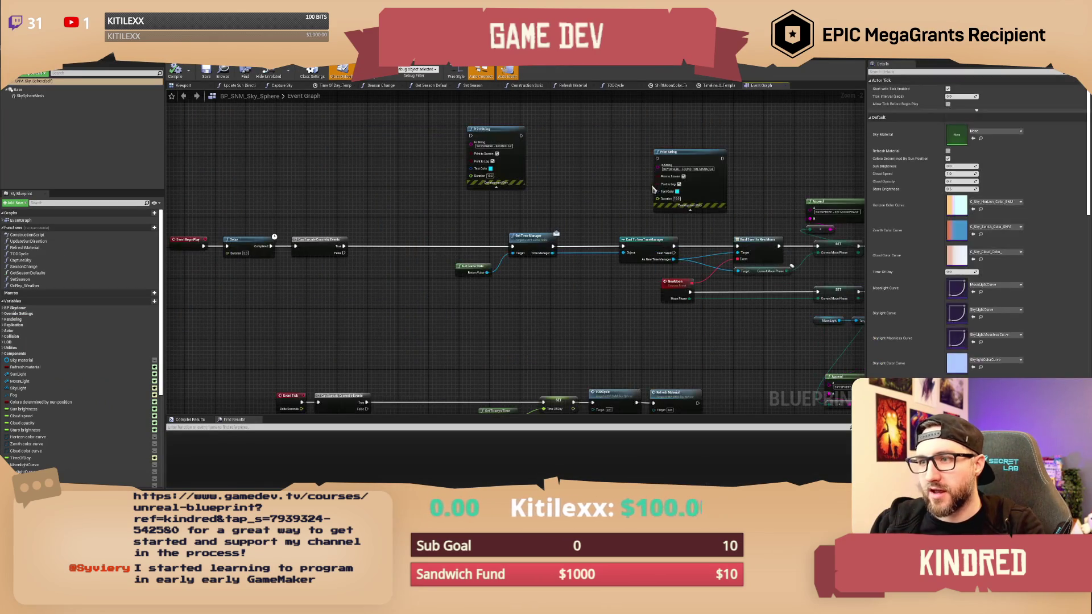
# Zoom out and pan across the BP_SNM_Sky_Sphere Event Graph to see its lower nodes.
pyautogui.scroll(-1, 407, 212)
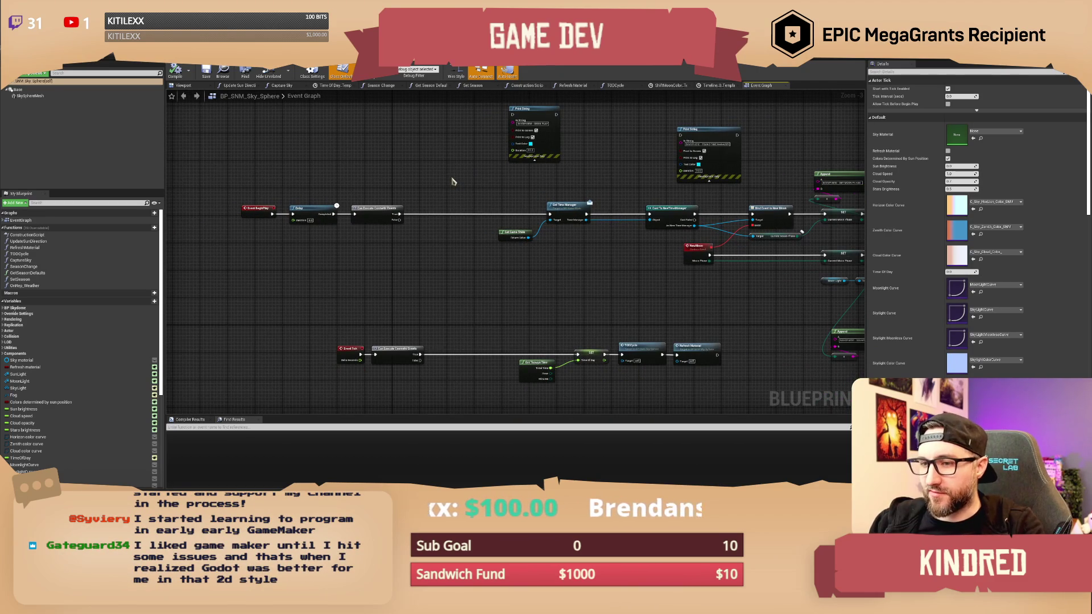
pyautogui.moveTo(563, 287); pyautogui.dragTo(551, 263)
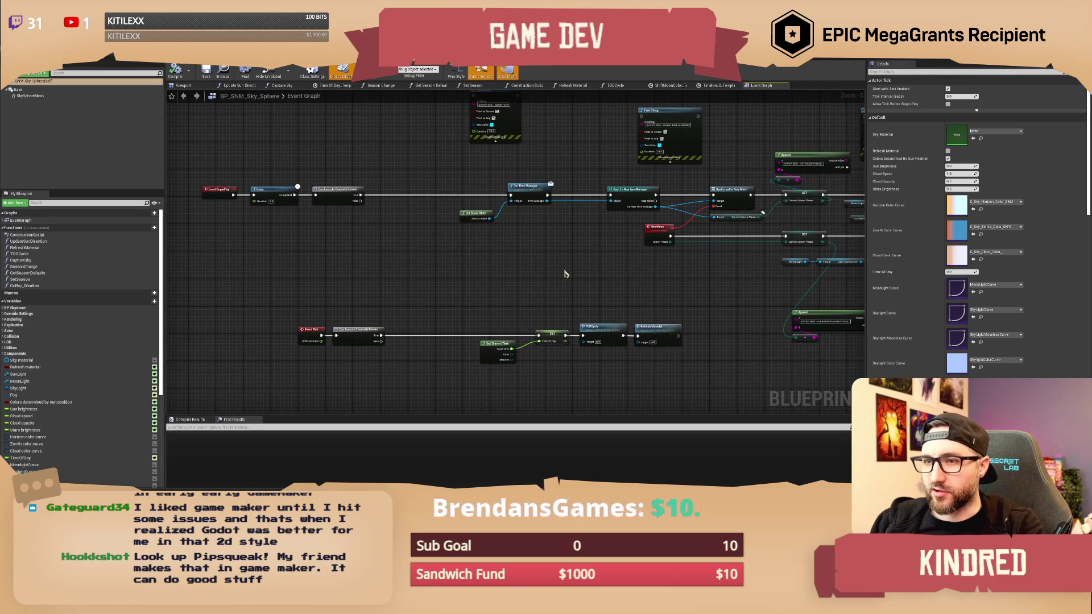
pyautogui.moveTo(565, 273)
pyautogui.mouseDown()
pyautogui.moveTo(575, 300)
pyautogui.moveTo(561, 312)
pyautogui.mouseUp()
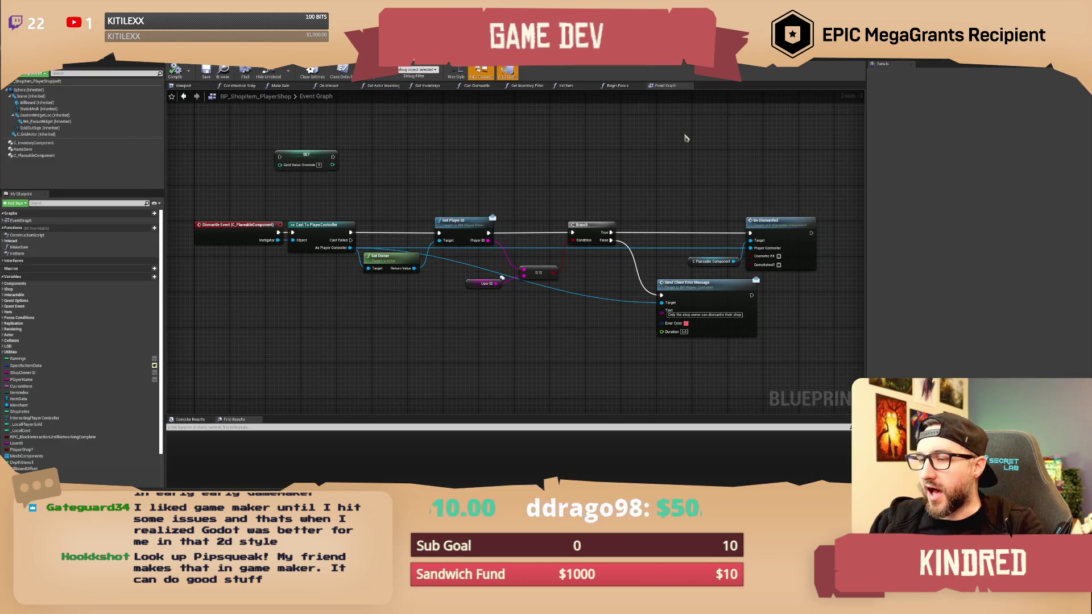
# Recentre the BP_ShopItem_PlayerShop Event Graph view on the dismantle owner-check nodes.
pyautogui.moveTo(567, 165); pyautogui.dragTo(567, 170)
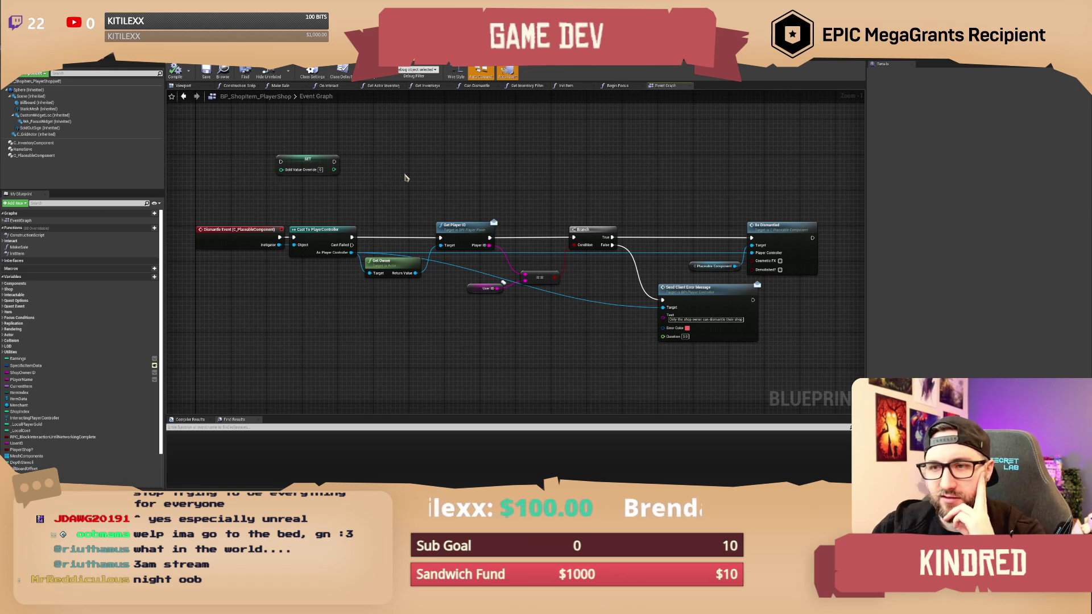
pyautogui.moveTo(501, 187); pyautogui.dragTo(510, 162)
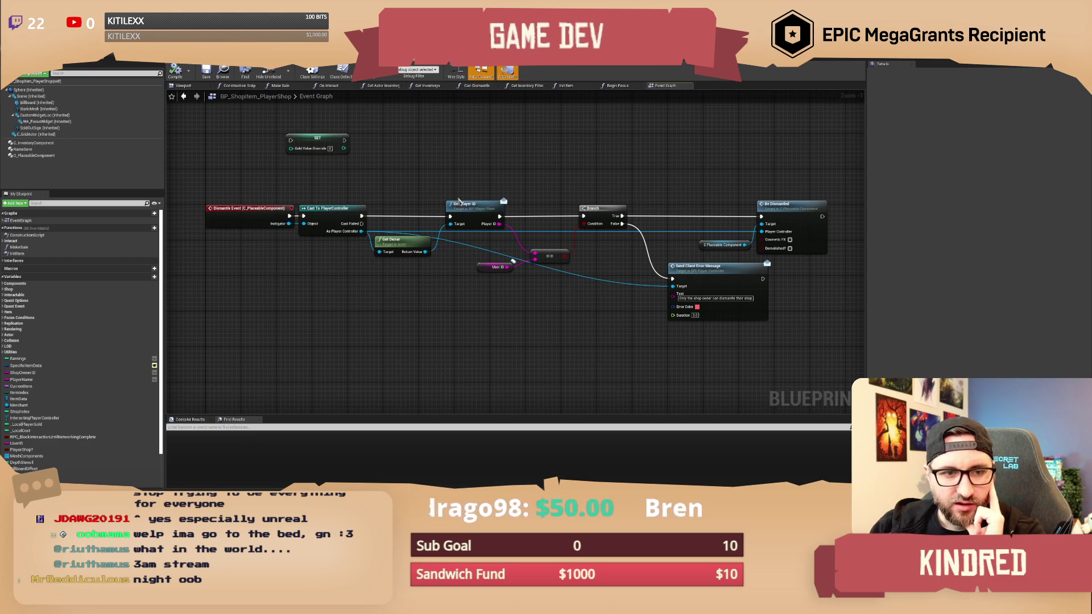
pyautogui.moveTo(552, 165); pyautogui.dragTo(549, 169)
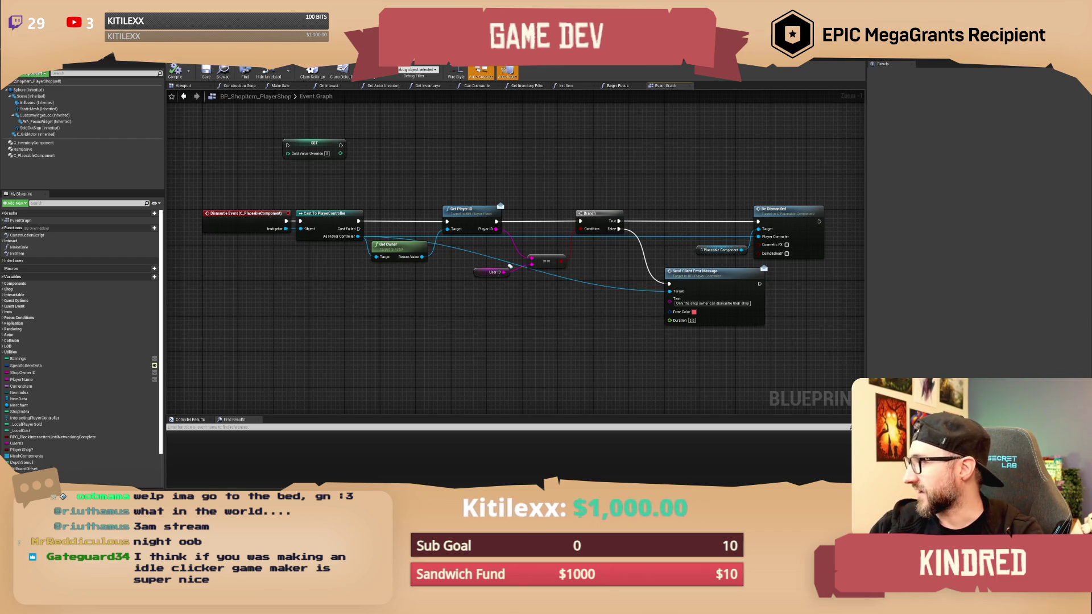
# Bring the itch.io game-assets page forward and scroll down the listing to the Fantasy Paper Map pack.
pyautogui.hotkey('alt', 'Tab')
pyautogui.scroll(-3, 580, 318)
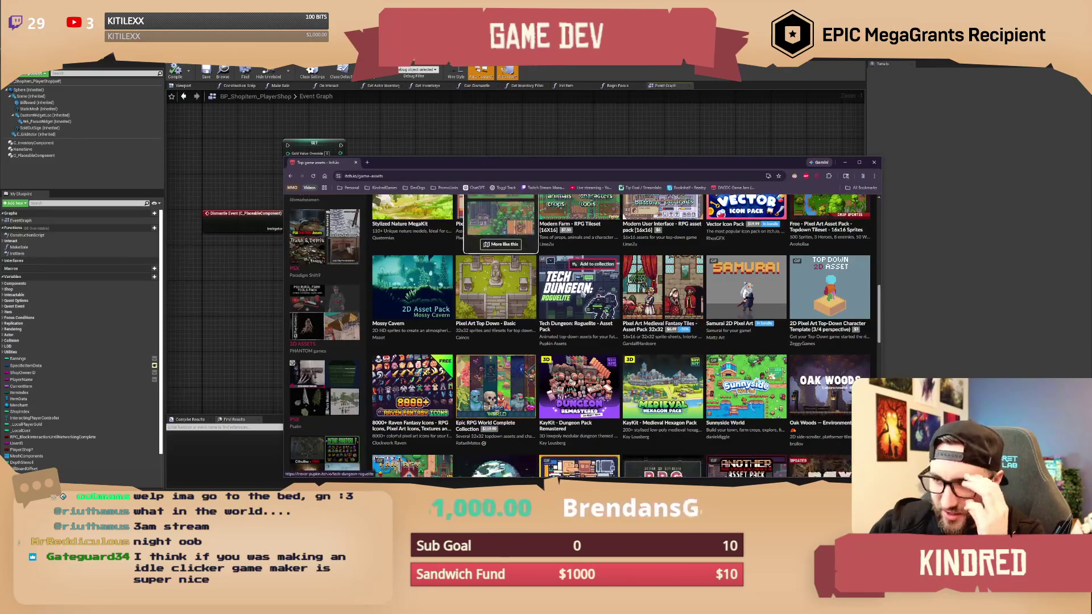
pyautogui.scroll(-1, 580, 284)
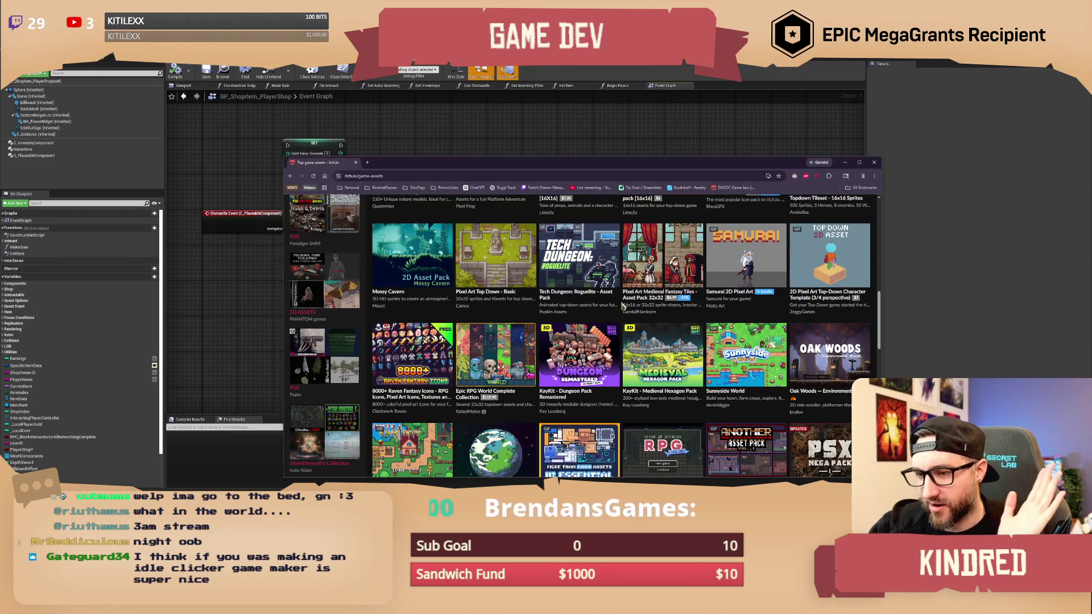
pyautogui.scroll(-4, 620, 307)
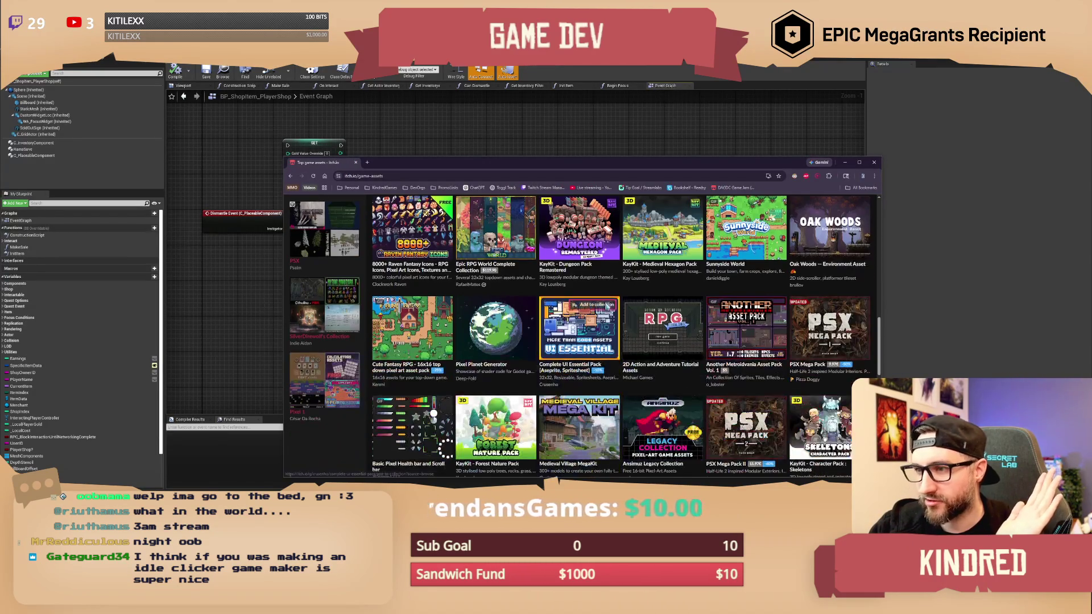
pyautogui.scroll(-2, 636, 301)
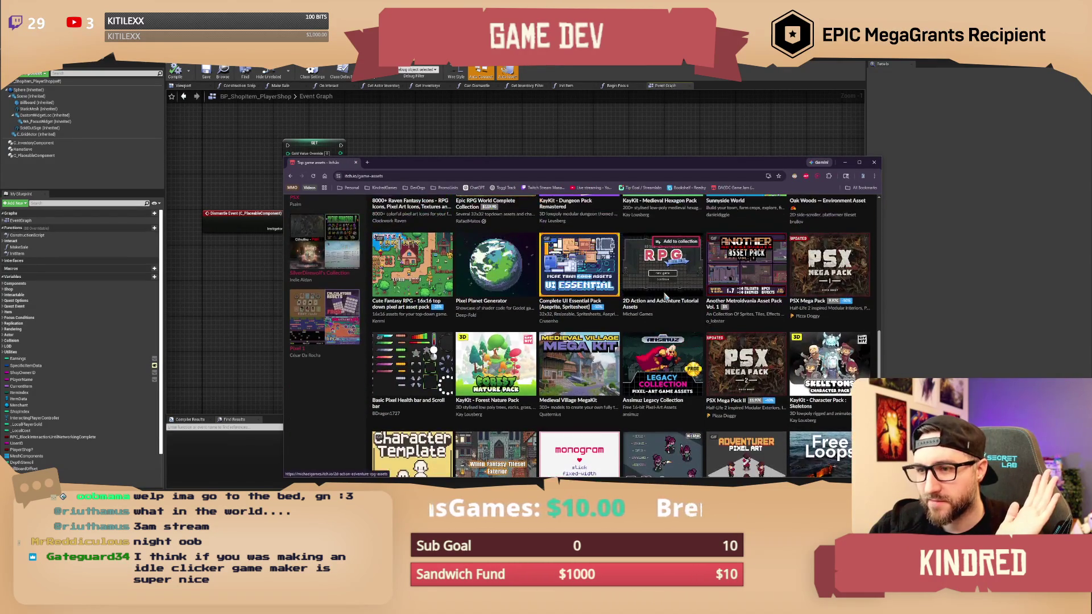
pyautogui.scroll(-10, 665, 296)
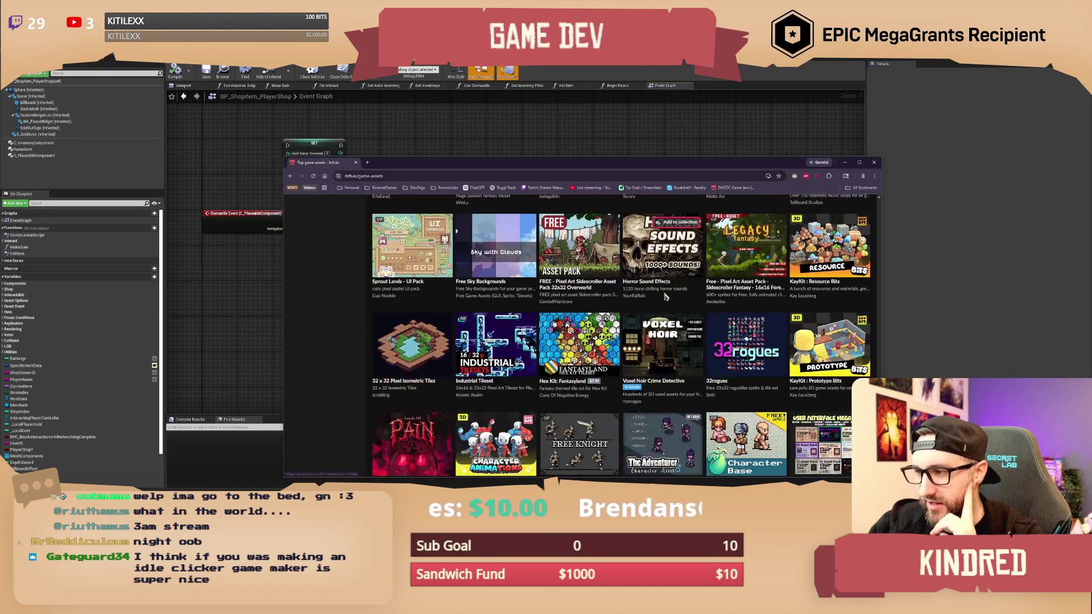
pyautogui.scroll(-5, 665, 296)
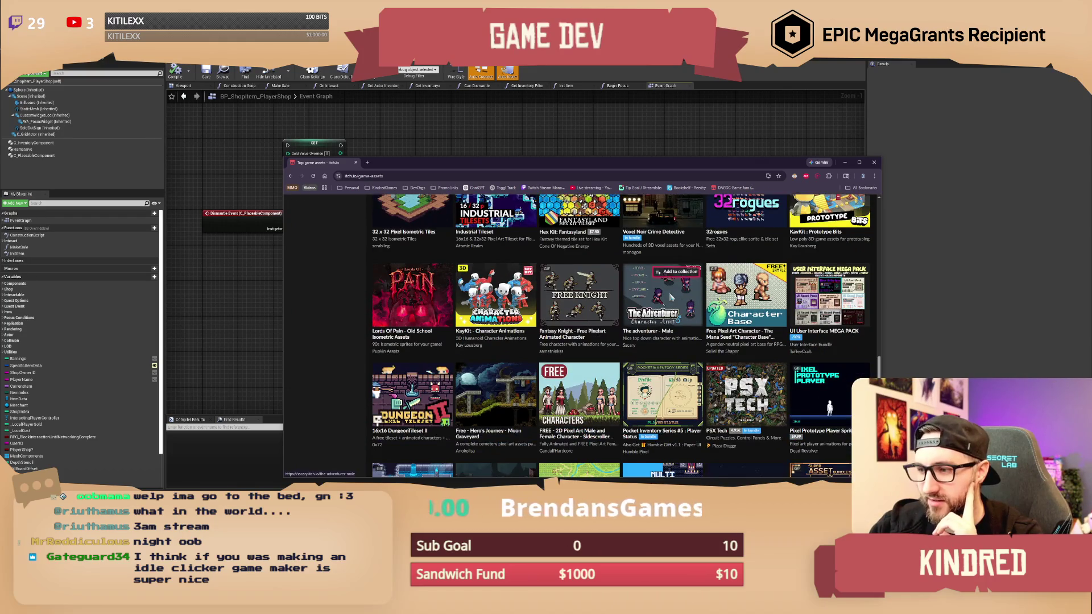
pyautogui.scroll(-8, 710, 301)
pyautogui.scroll(-8, 712, 302)
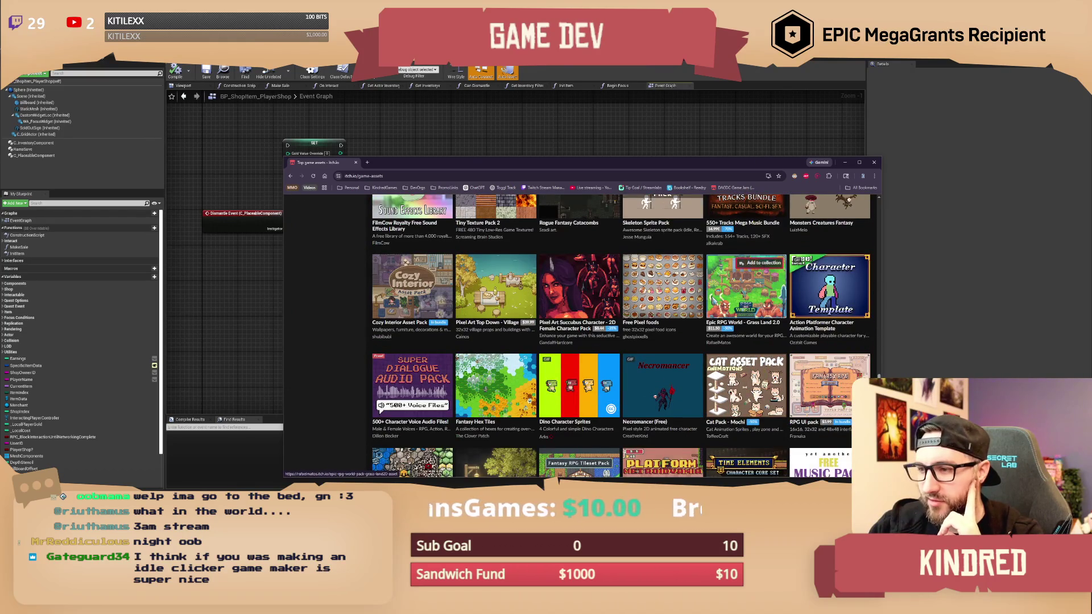
pyautogui.scroll(-8, 711, 299)
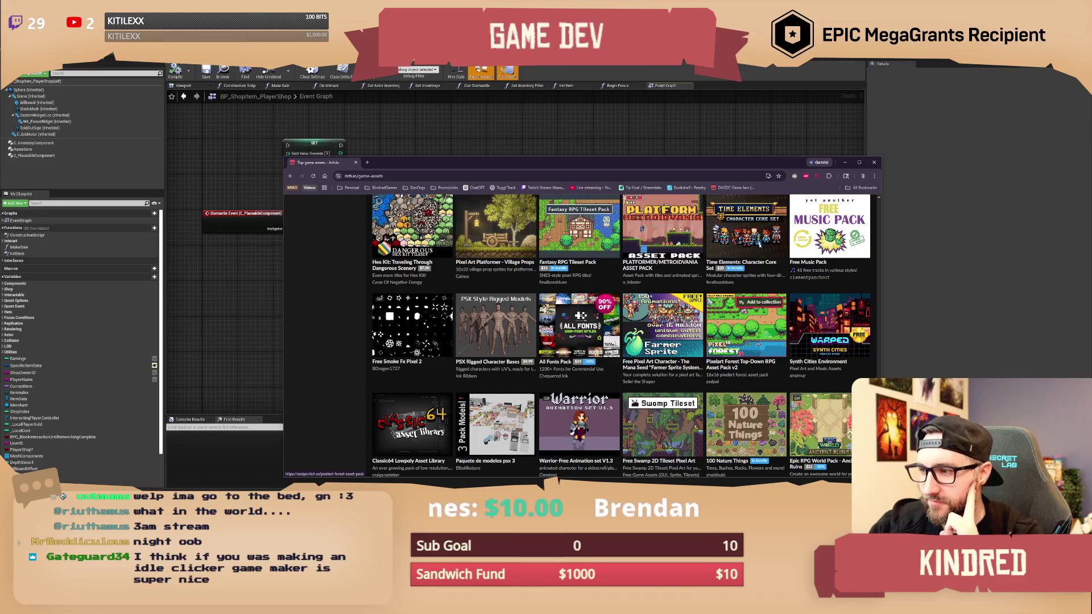
pyautogui.scroll(-3, 708, 293)
pyautogui.scroll(-10, 708, 293)
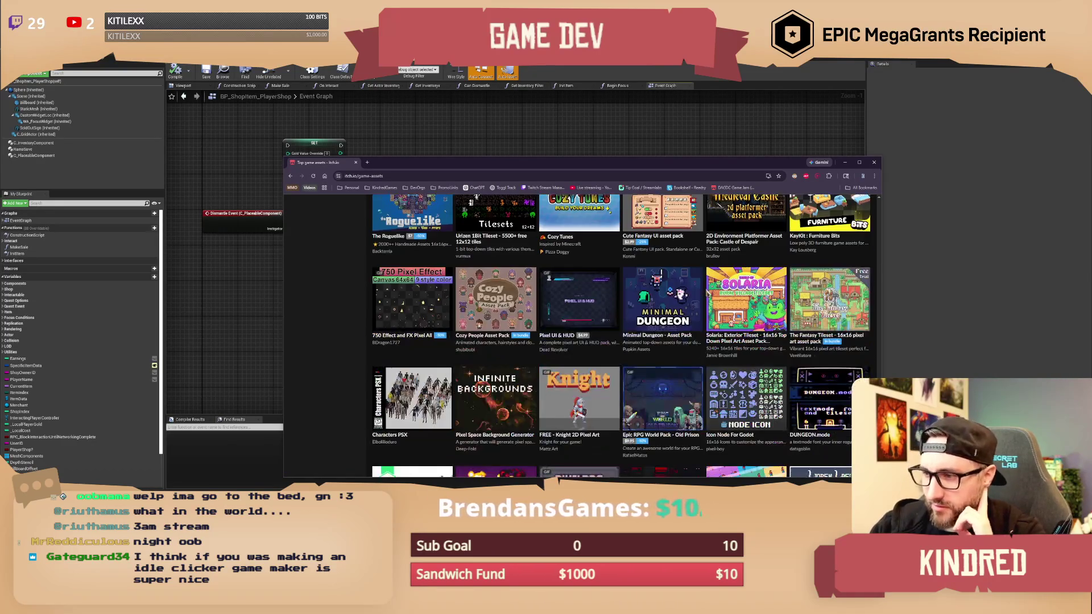
pyautogui.scroll(-4, 707, 292)
pyautogui.scroll(-5, 708, 292)
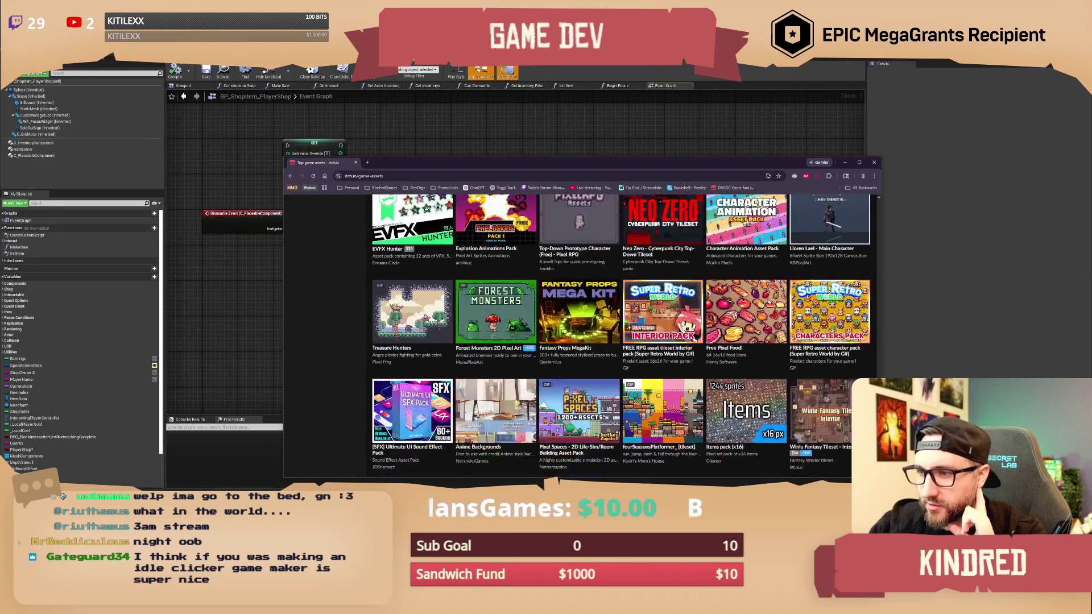
pyautogui.scroll(-8, 708, 293)
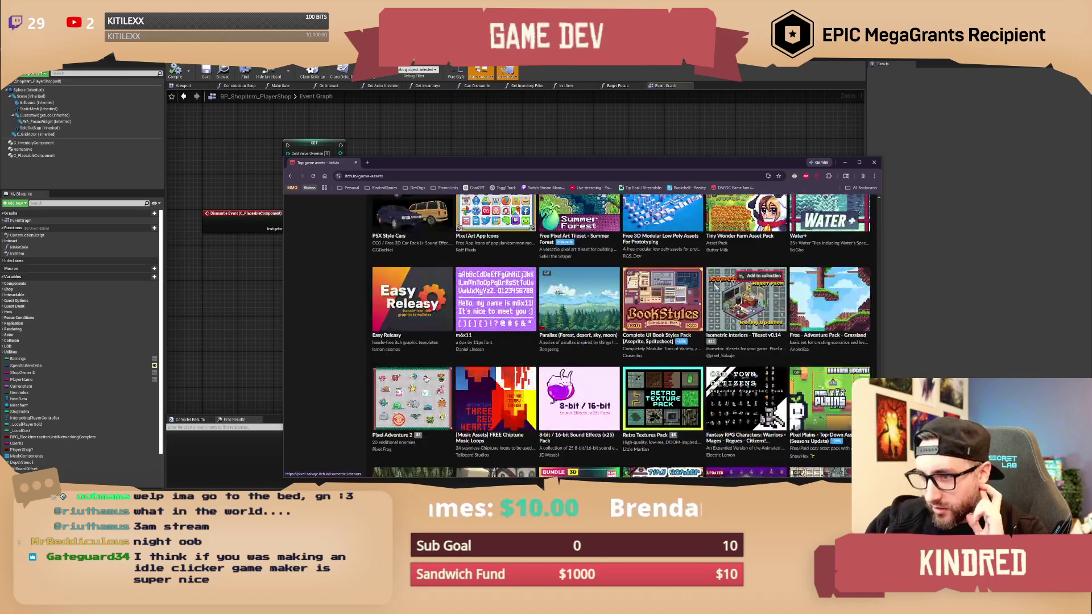
pyautogui.scroll(-7, 710, 290)
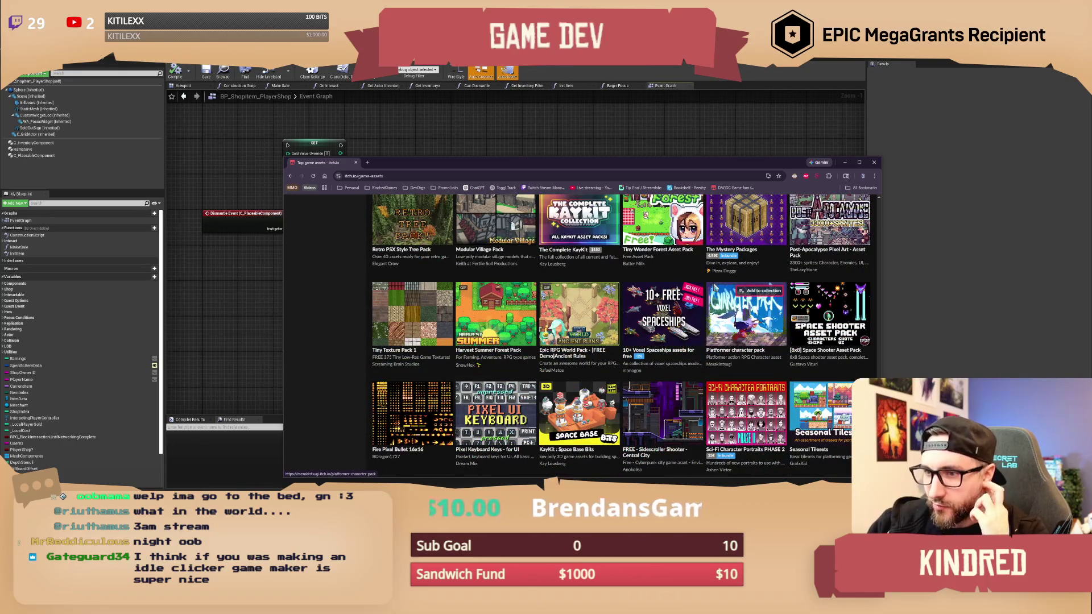
pyautogui.scroll(-10, 708, 332)
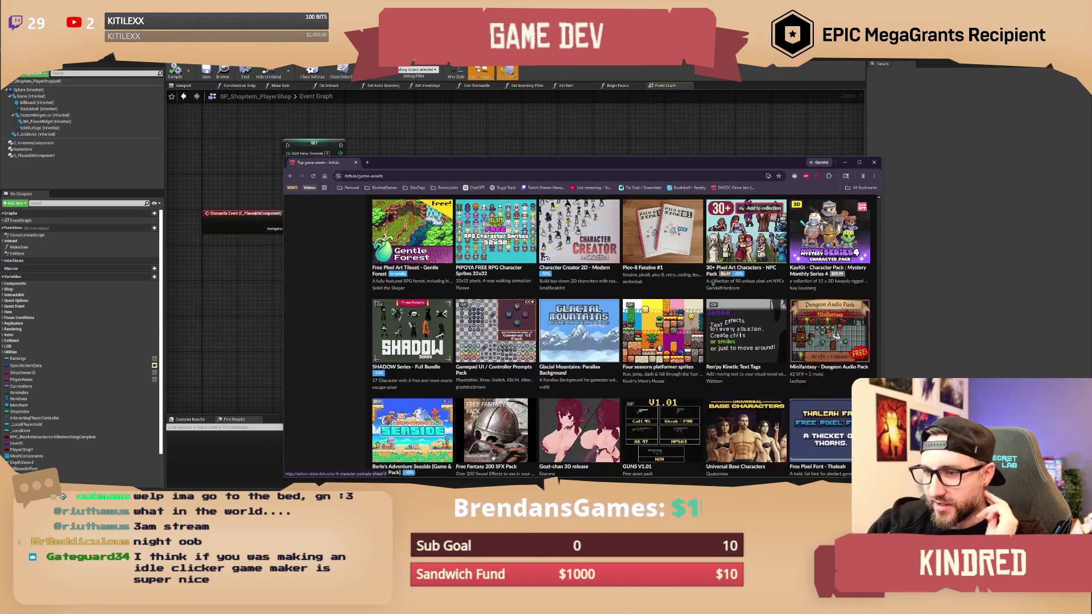
pyautogui.scroll(-5, 710, 284)
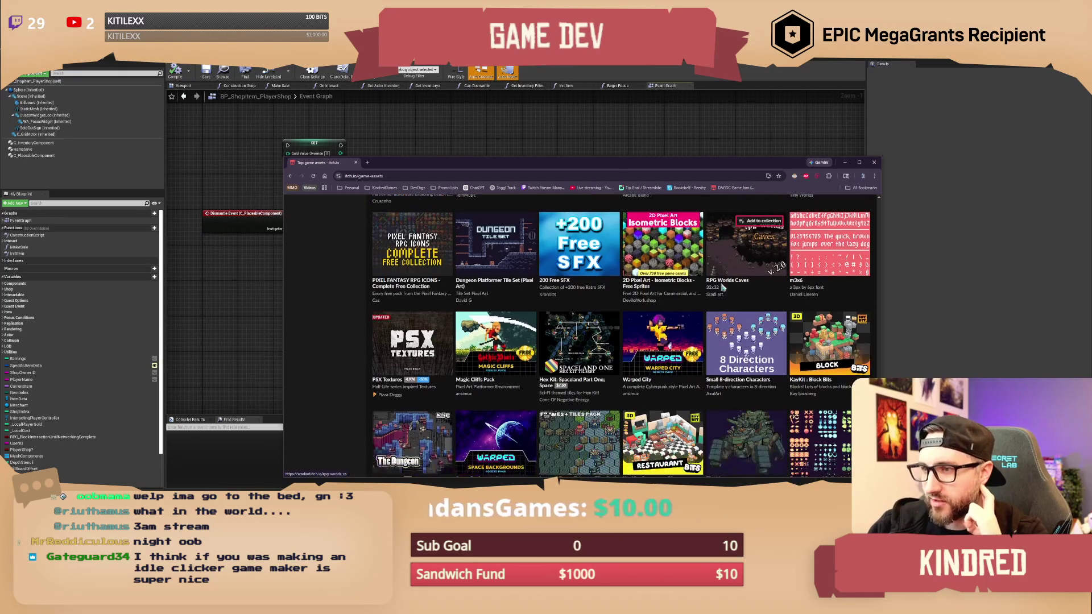
pyautogui.scroll(-2, 712, 288)
pyautogui.scroll(-4, 714, 289)
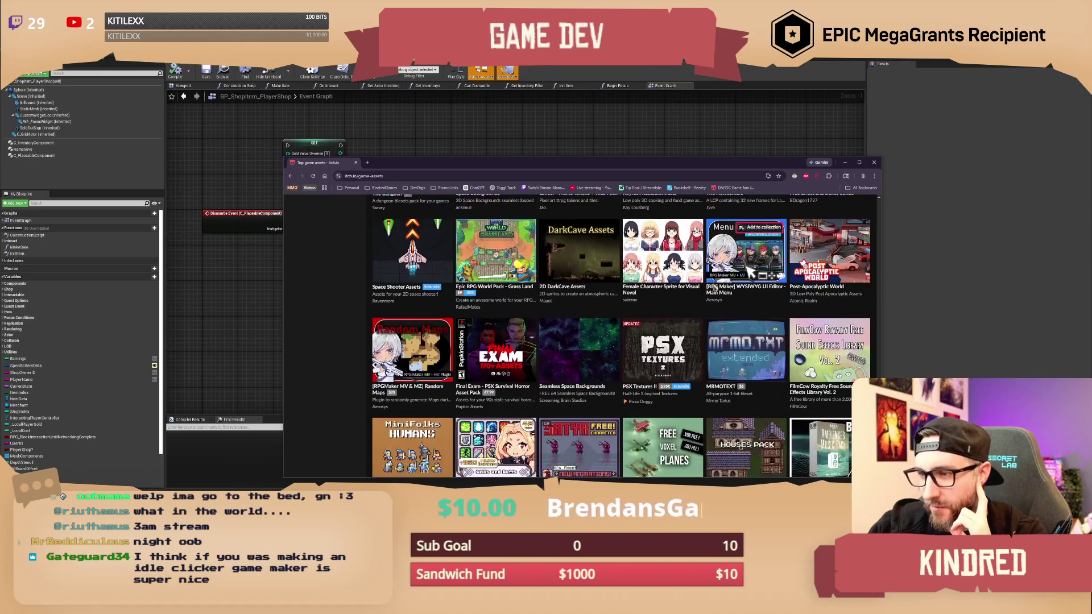
pyautogui.scroll(2, 714, 287)
pyautogui.scroll(-4, 714, 288)
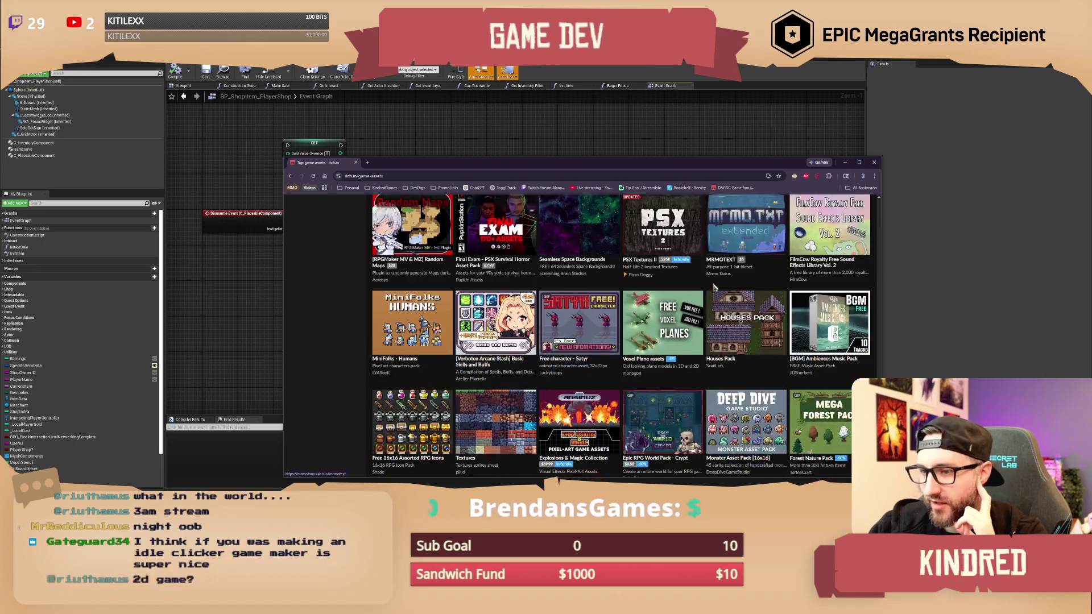
pyautogui.scroll(-4, 714, 288)
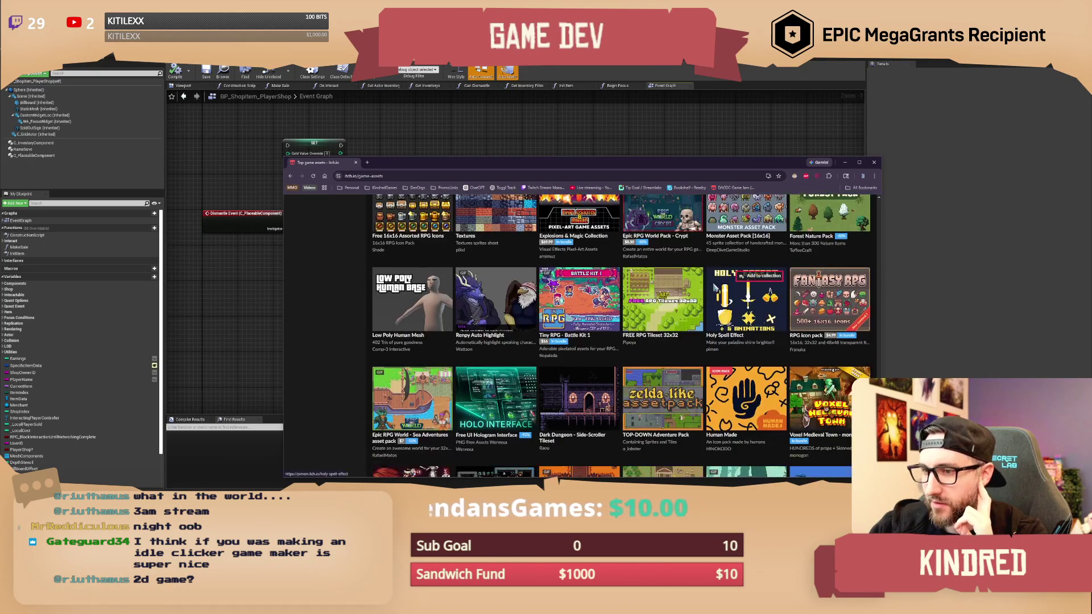
pyautogui.scroll(-5, 715, 288)
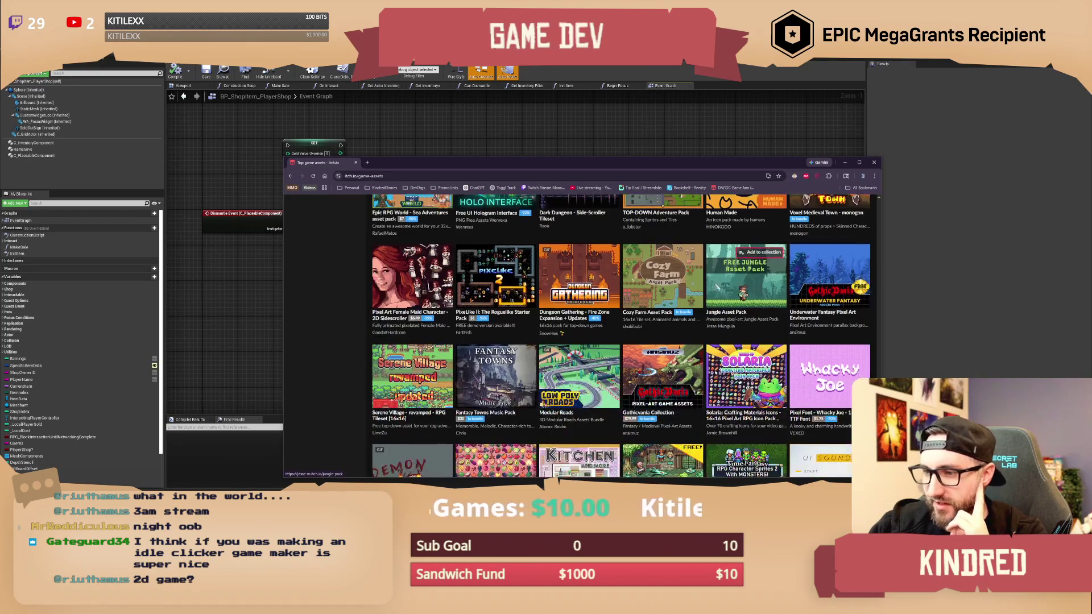
pyautogui.scroll(-1, 719, 288)
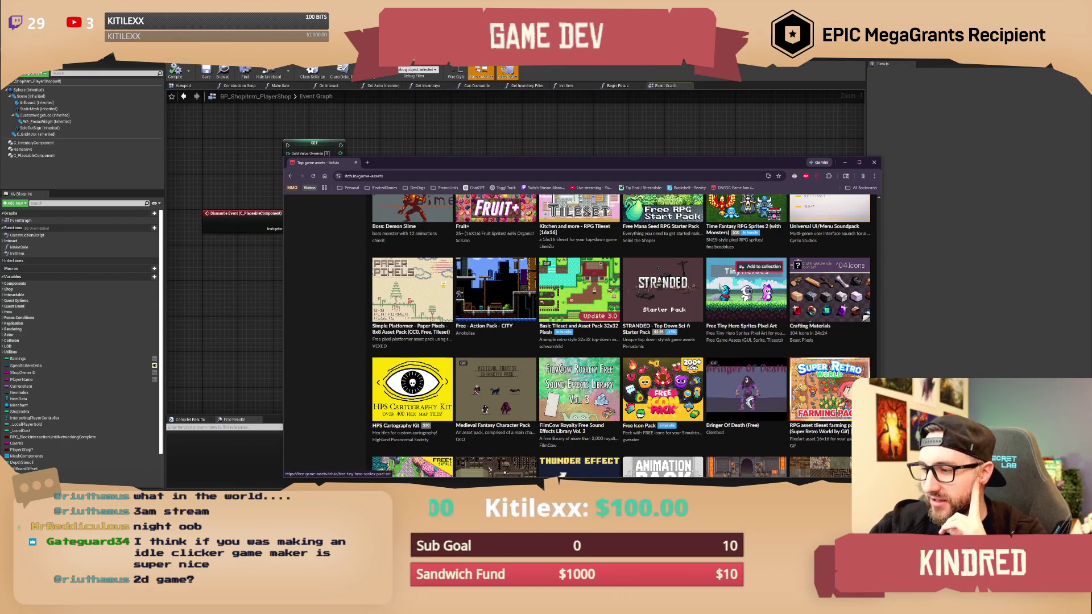
pyautogui.scroll(-2, 719, 286)
pyautogui.scroll(-4, 709, 287)
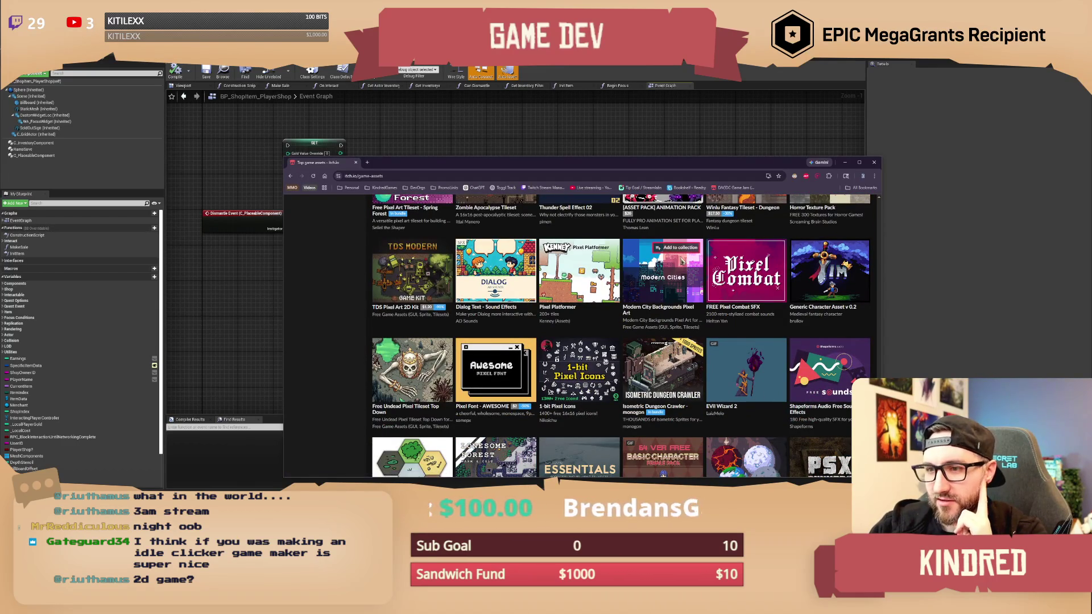
pyautogui.scroll(-4, 684, 260)
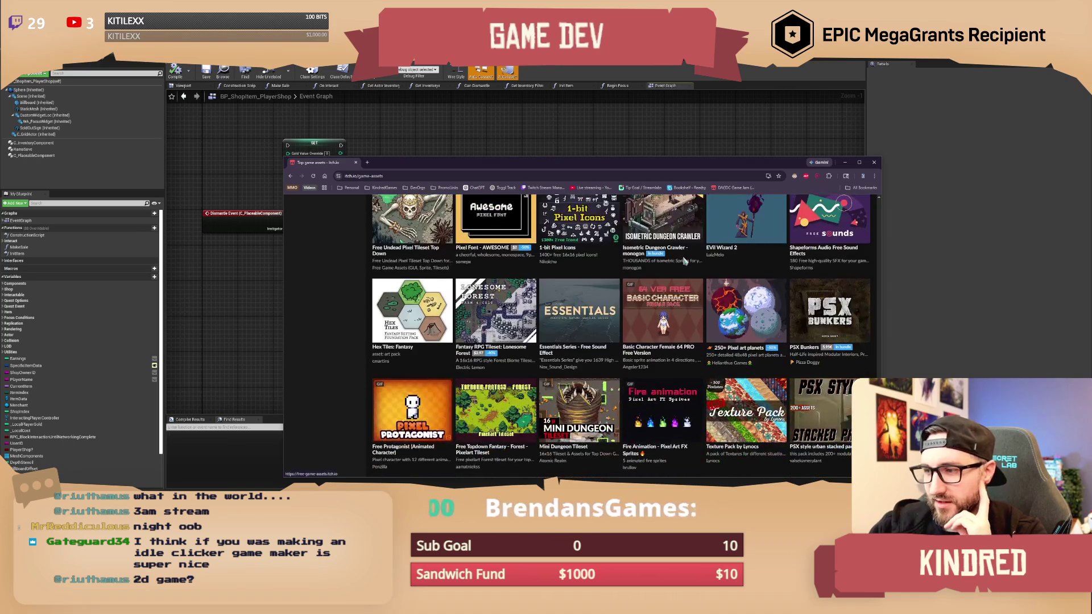
pyautogui.scroll(-4, 684, 261)
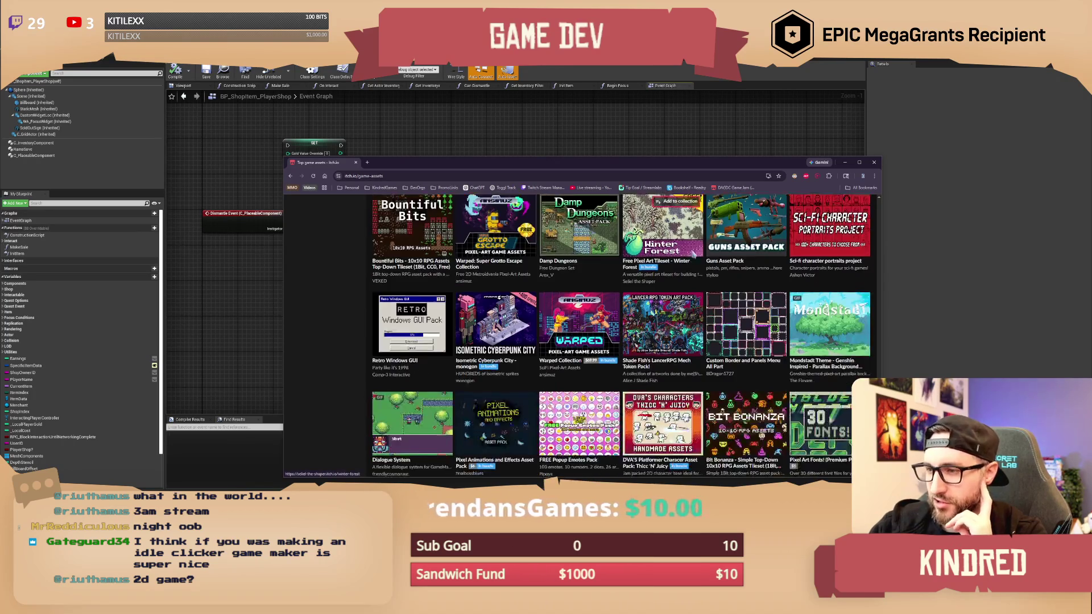
pyautogui.scroll(-2, 684, 261)
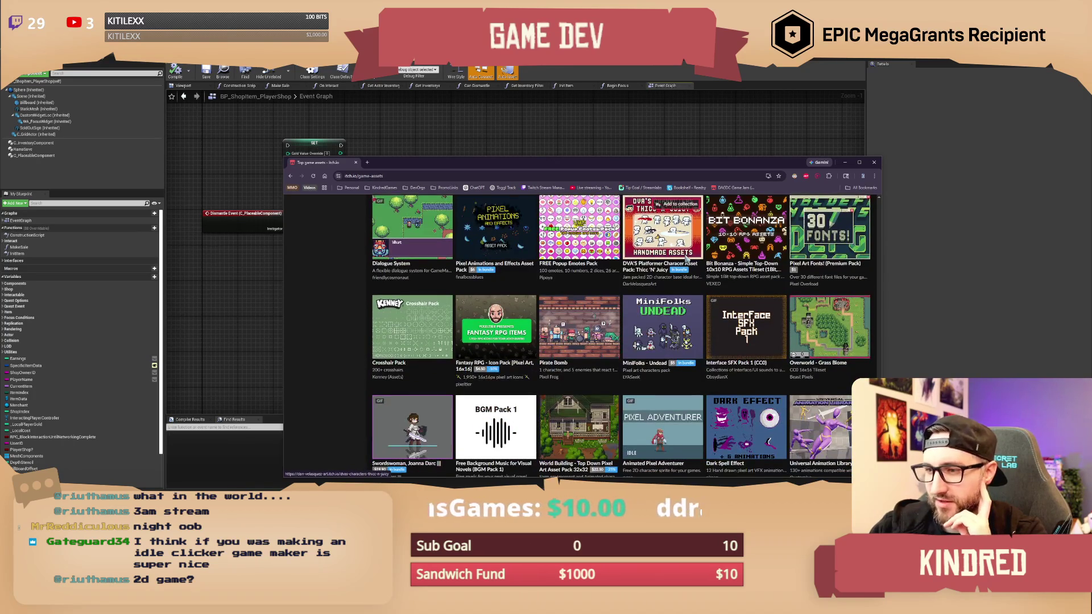
pyautogui.moveTo(568, 162); pyautogui.dragTo(502, 113)
pyautogui.scroll(-2, 603, 238)
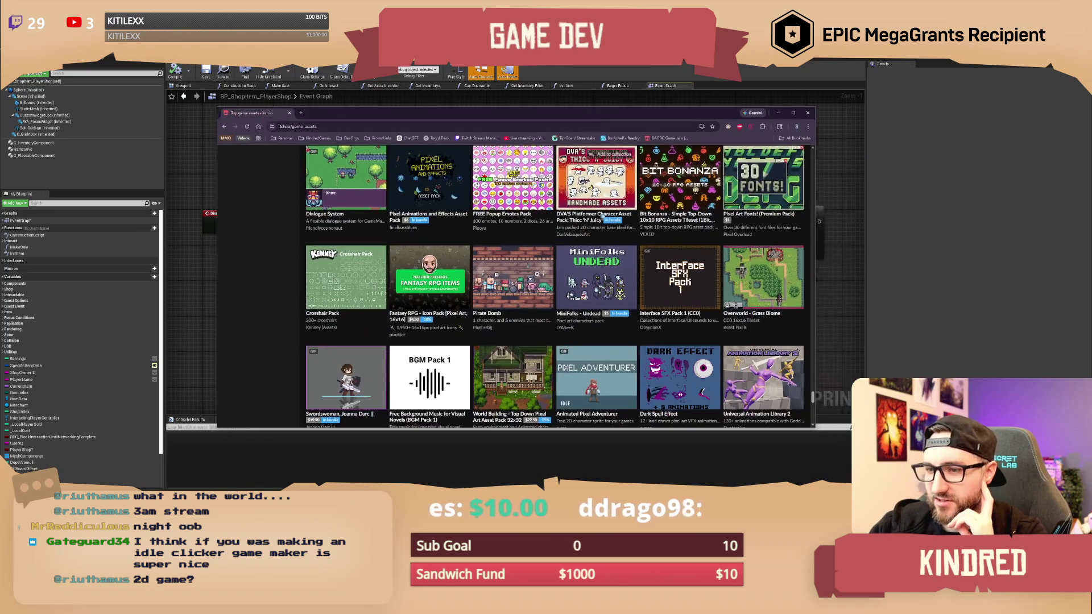
pyautogui.scroll(-4, 625, 237)
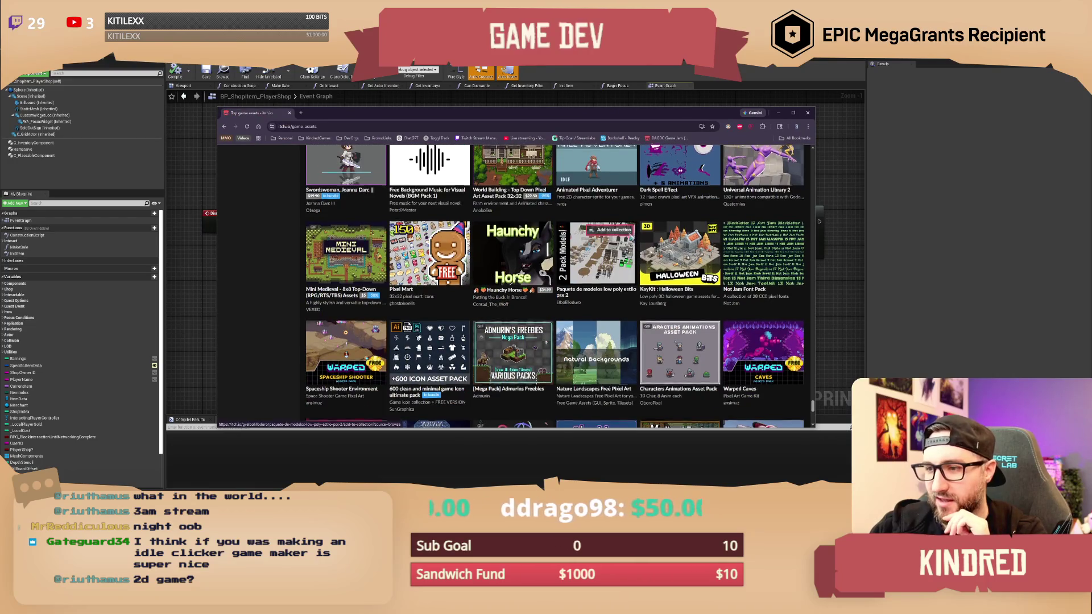
pyautogui.scroll(-2, 647, 263)
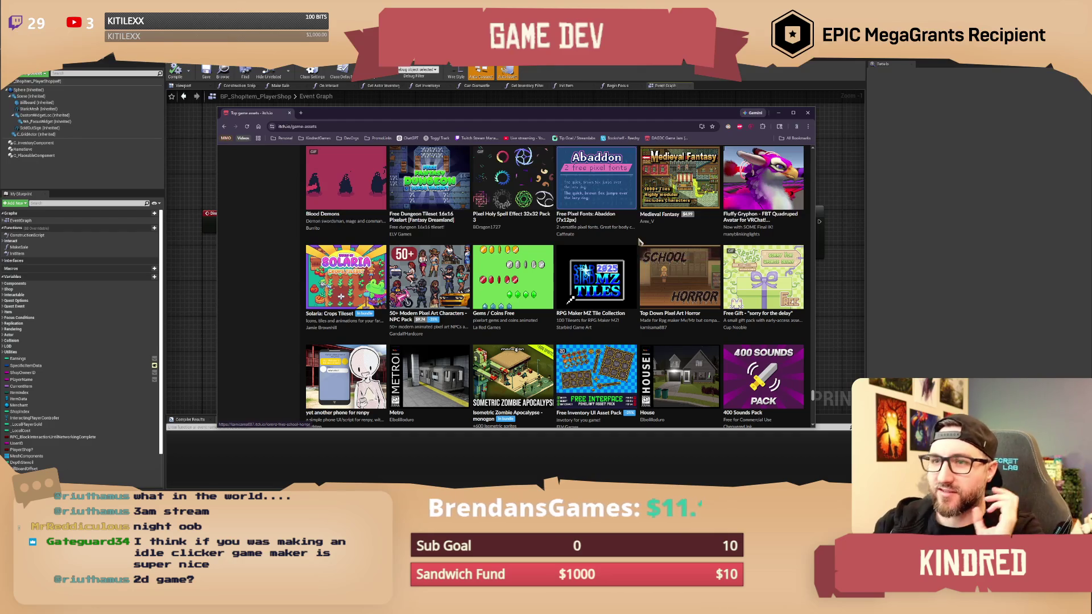
pyautogui.scroll(-2, 642, 250)
pyautogui.scroll(-2, 642, 241)
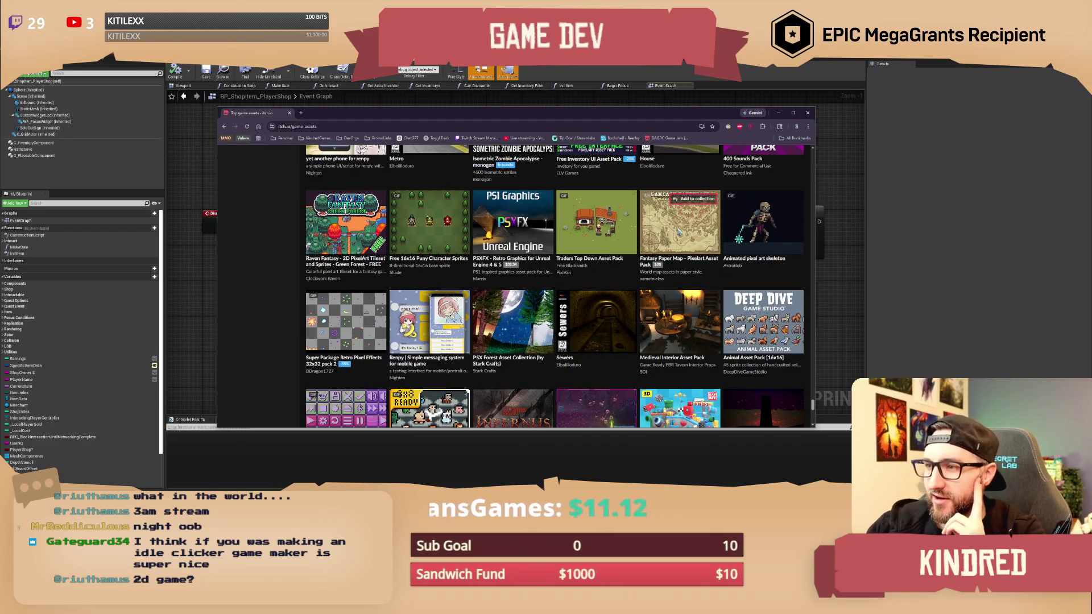
pyautogui.scroll(-2, 684, 248)
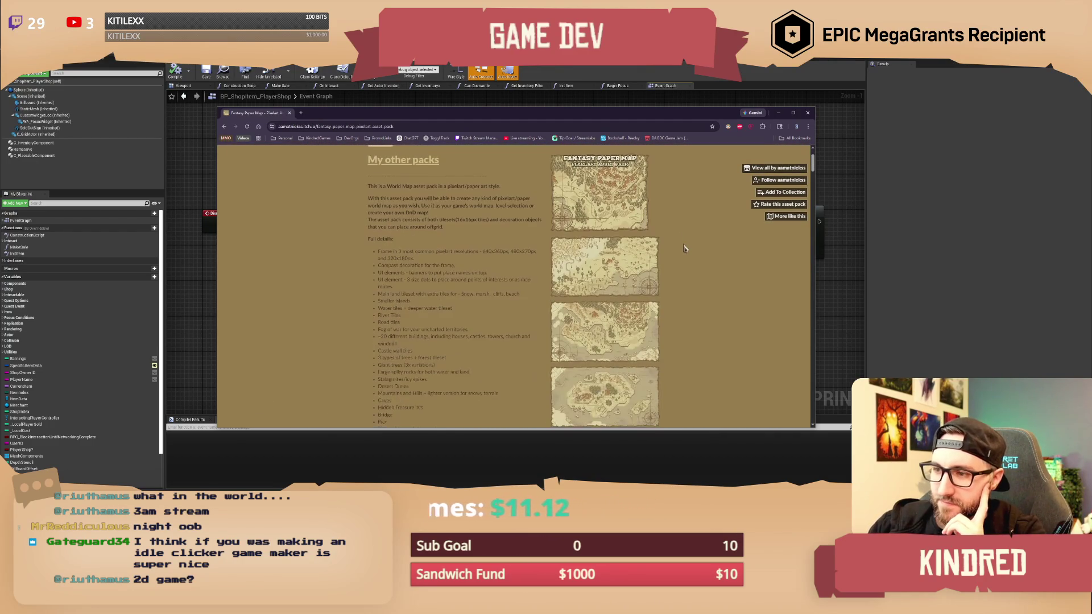
# Scroll back to the Fantasy Paper Map cover image and enlarge it.
pyautogui.scroll(-4, 684, 248)
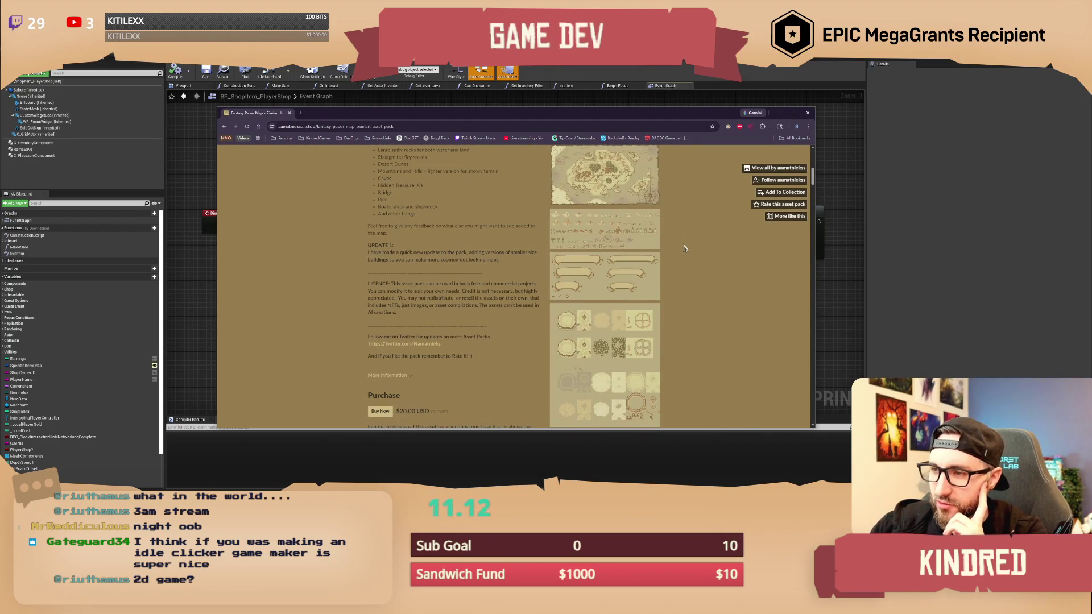
pyautogui.scroll(-1, 684, 248)
pyautogui.scroll(3, 684, 248)
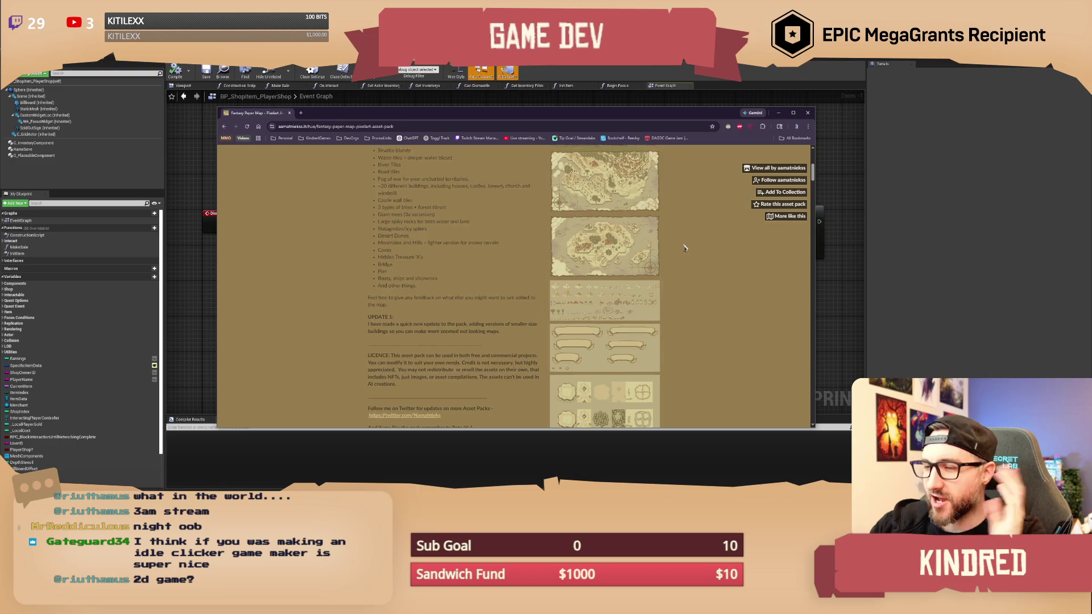
pyautogui.scroll(1, 684, 248)
pyautogui.scroll(1, 605, 207)
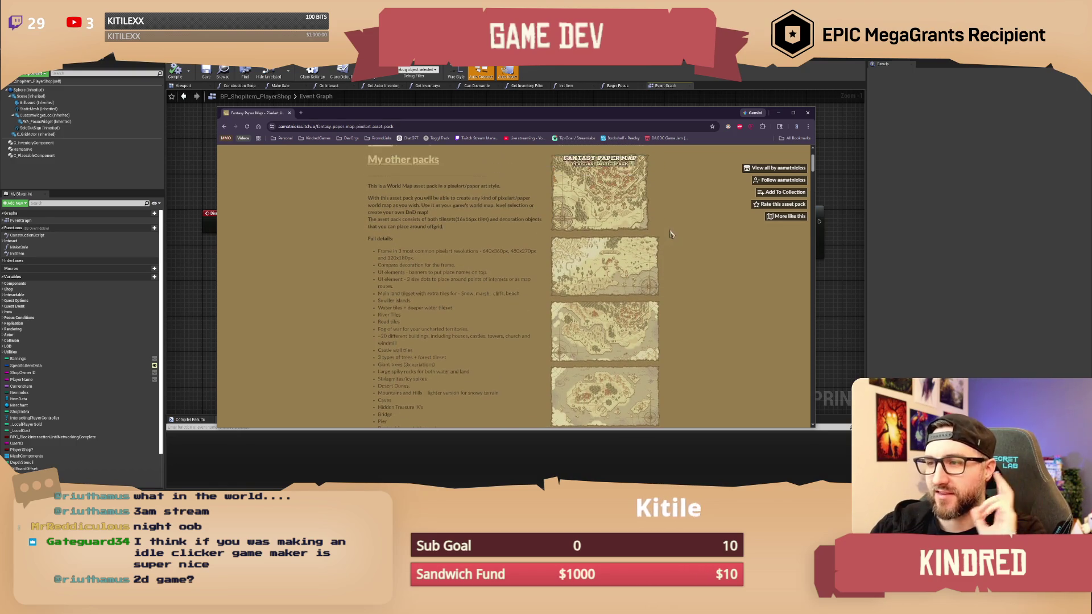
pyautogui.click(606, 207)
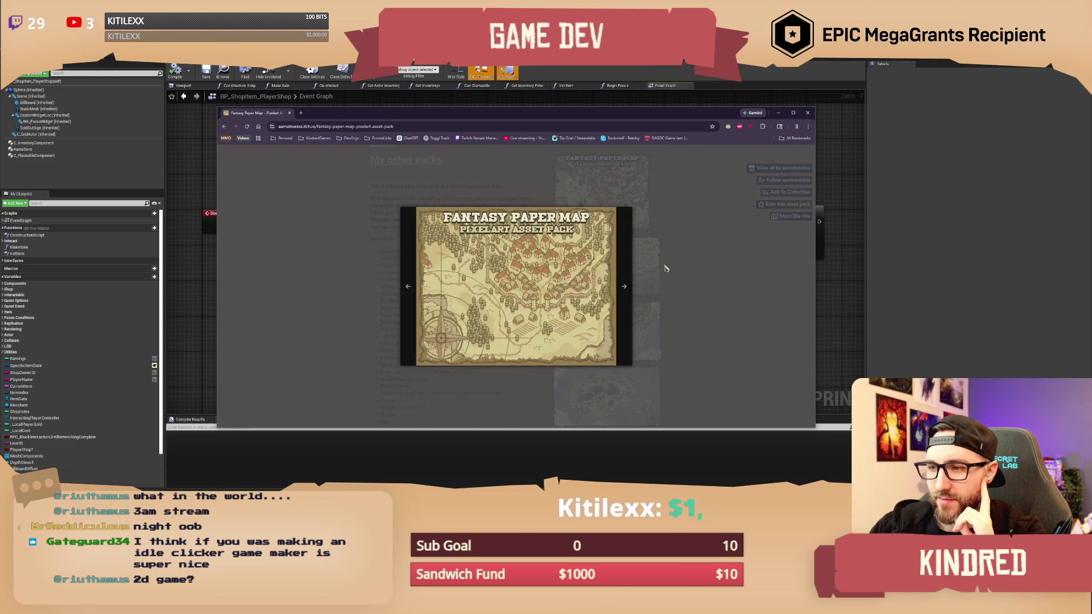
# Step through the map previews to the sprite sheet, then close the preview and the browser.
pyautogui.click(625, 286)
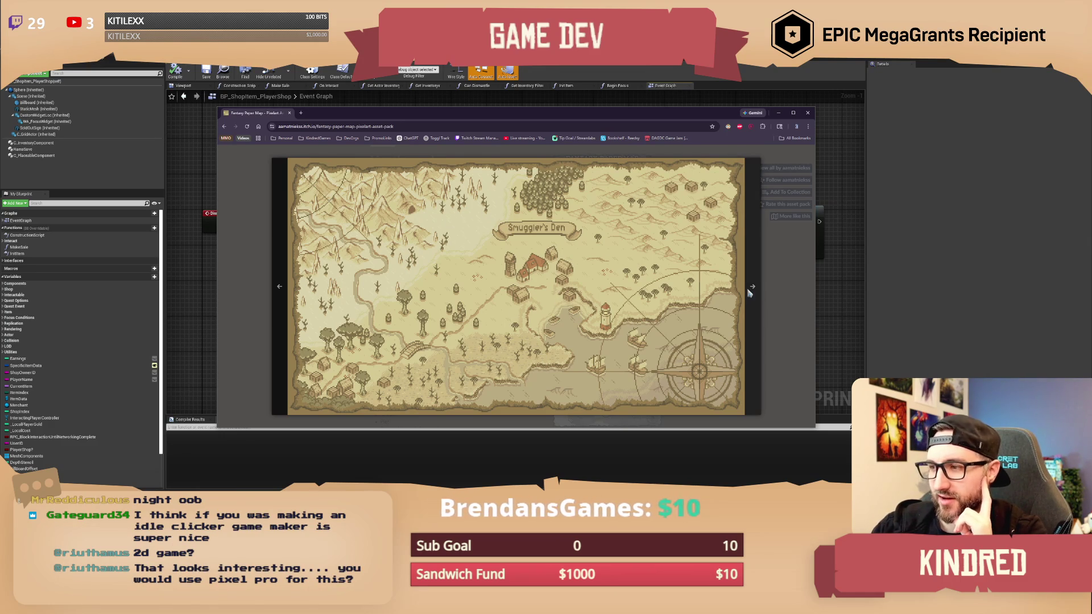
pyautogui.click(754, 285)
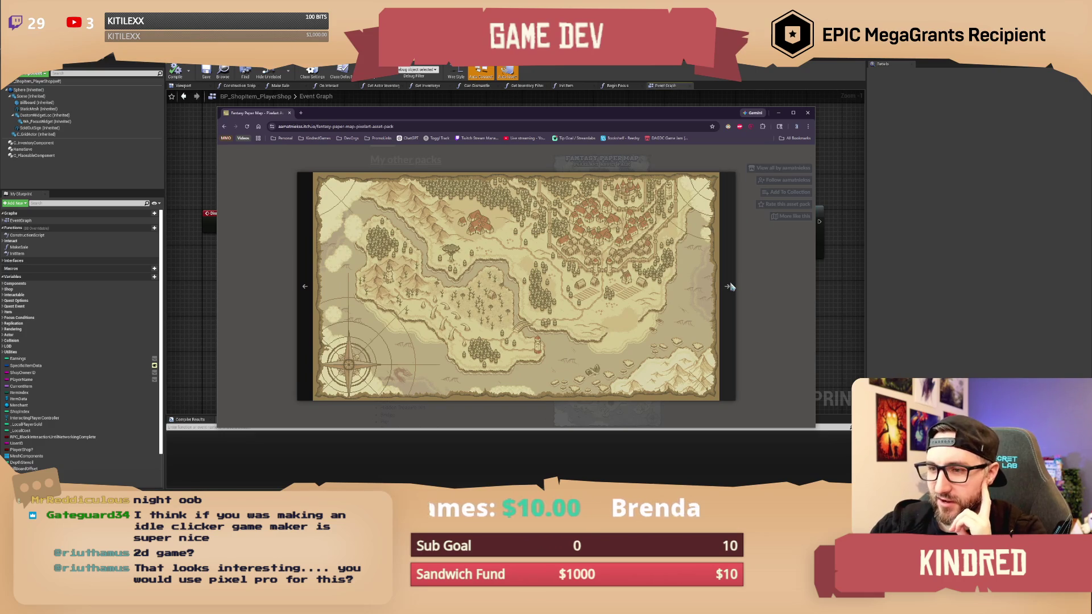
pyautogui.click(729, 286)
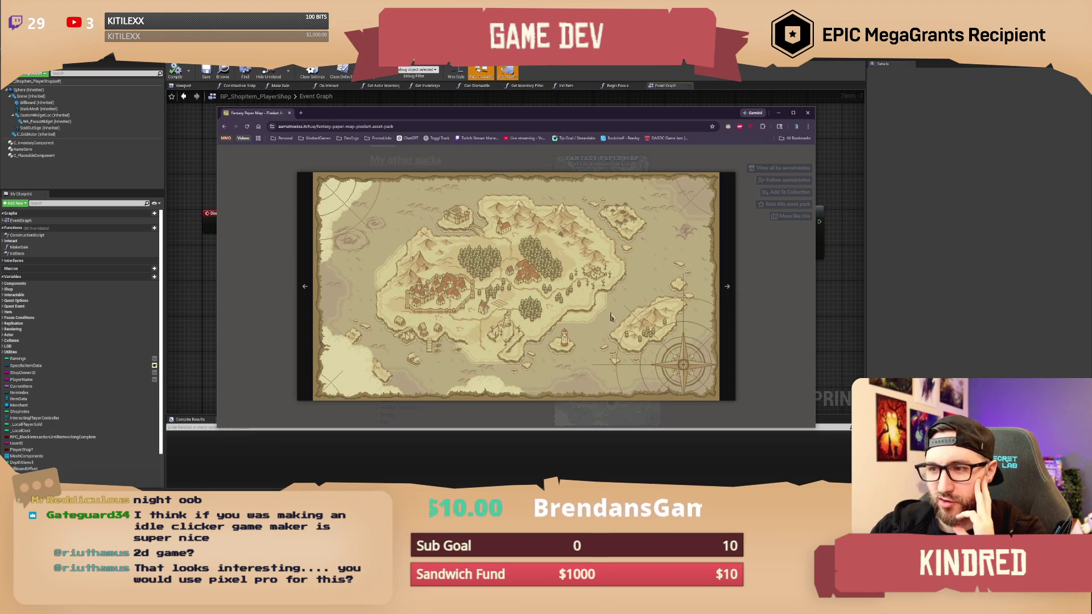
pyautogui.click(728, 287)
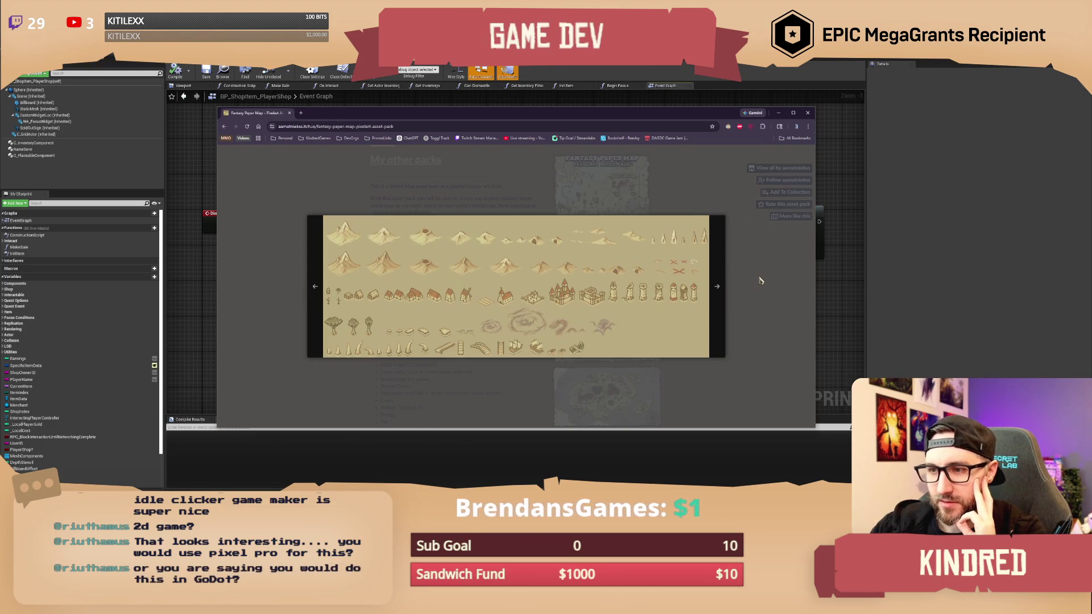
pyautogui.click(759, 280)
pyautogui.click(806, 115)
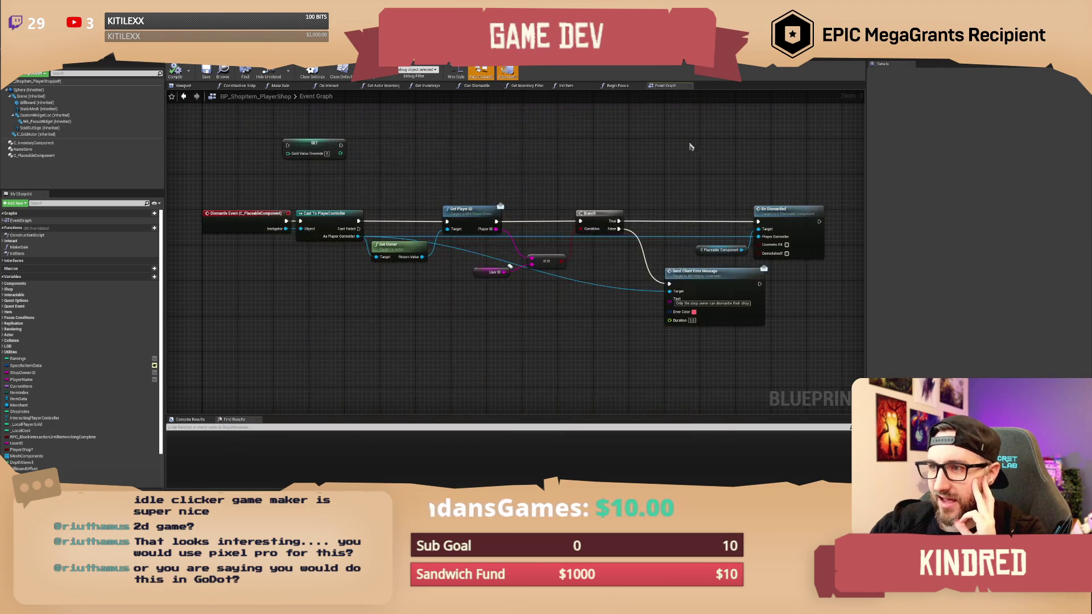
pyautogui.moveTo(531, 220); pyautogui.dragTo(553, 198)
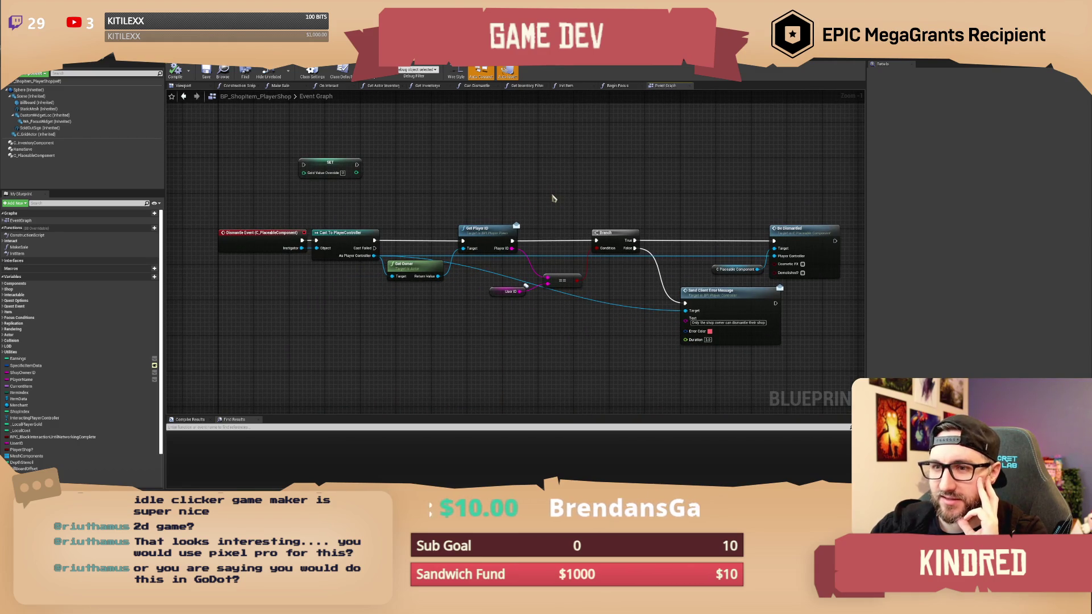
pyautogui.moveTo(566, 198); pyautogui.dragTo(555, 192)
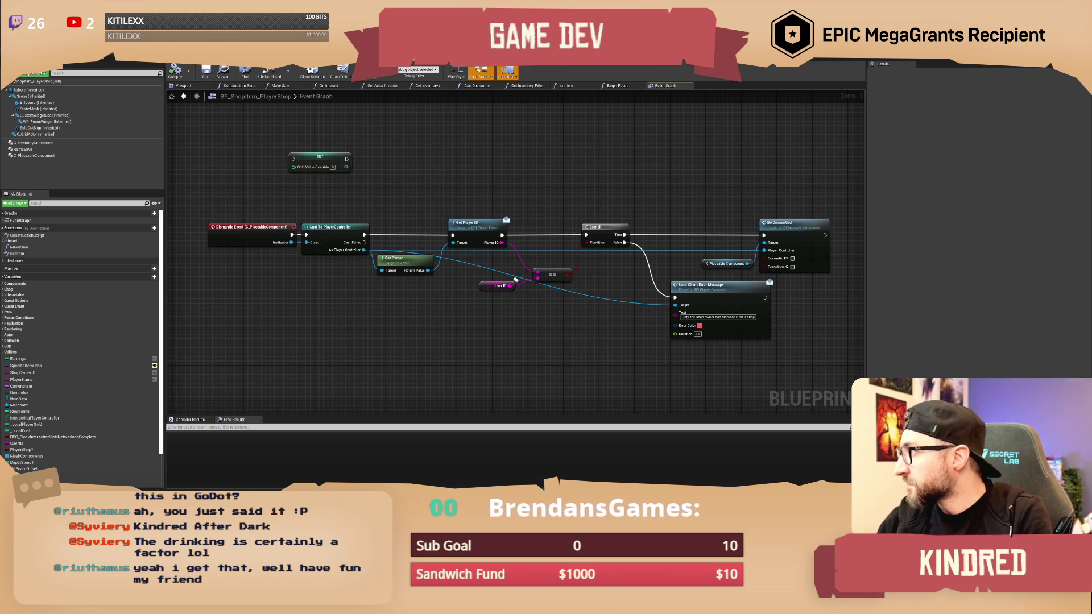
# On the Pipsqueak! store page, flip through screenshots two to five, maximize, and view one full screen.
pyautogui.hotkey('alt', 'Tab')
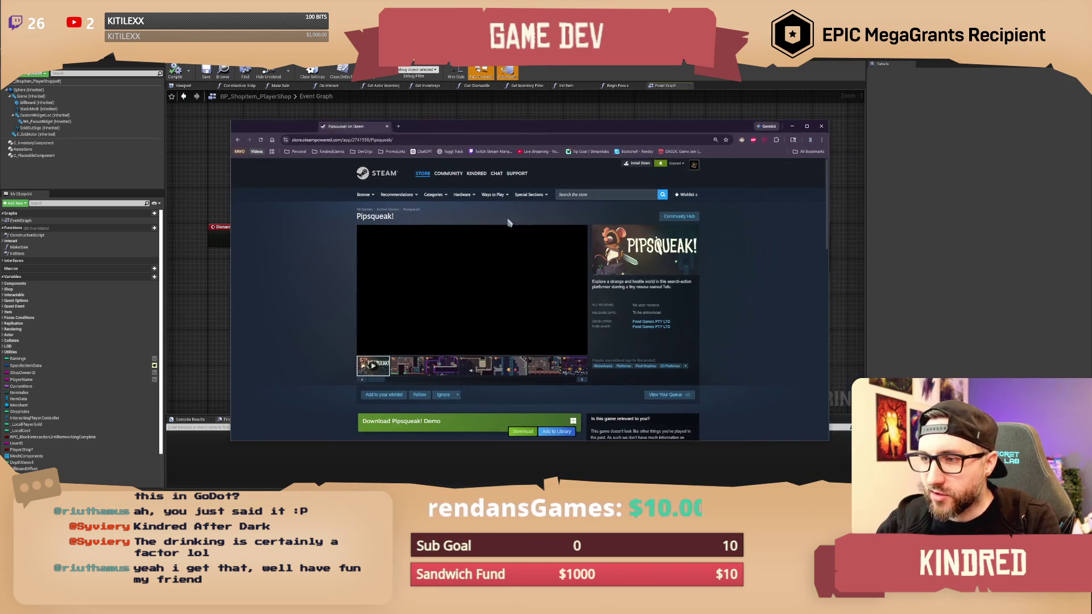
pyautogui.click(419, 364)
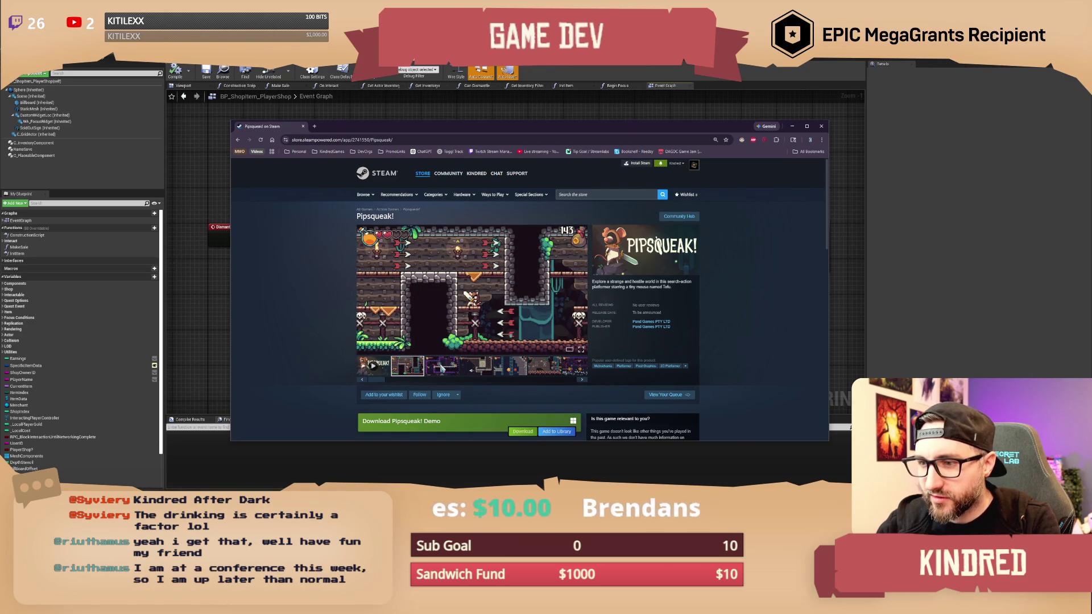
pyautogui.click(442, 368)
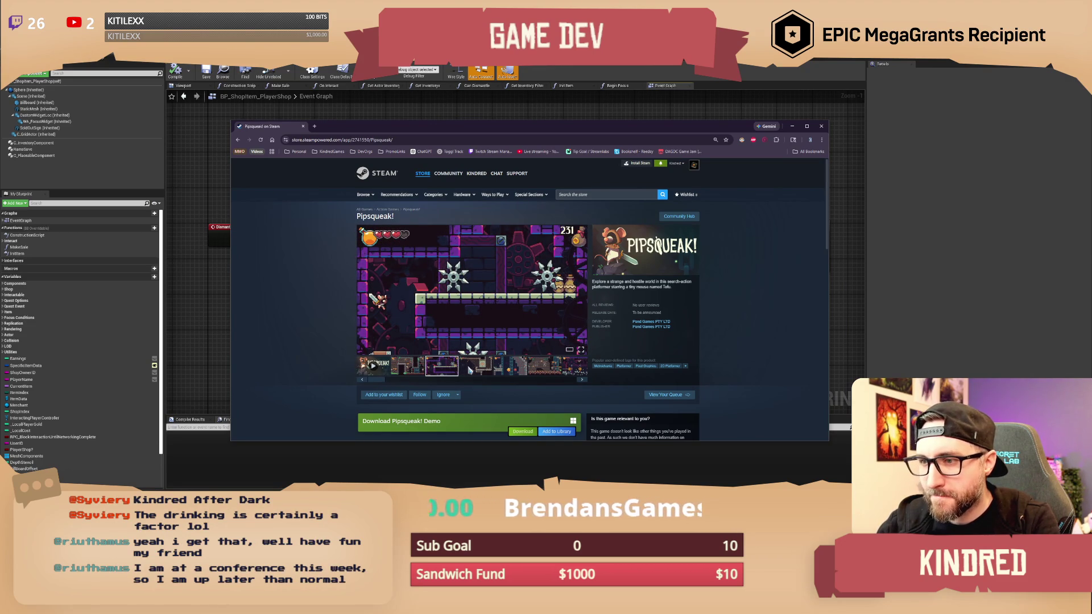
pyautogui.click(469, 367)
pyautogui.click(510, 369)
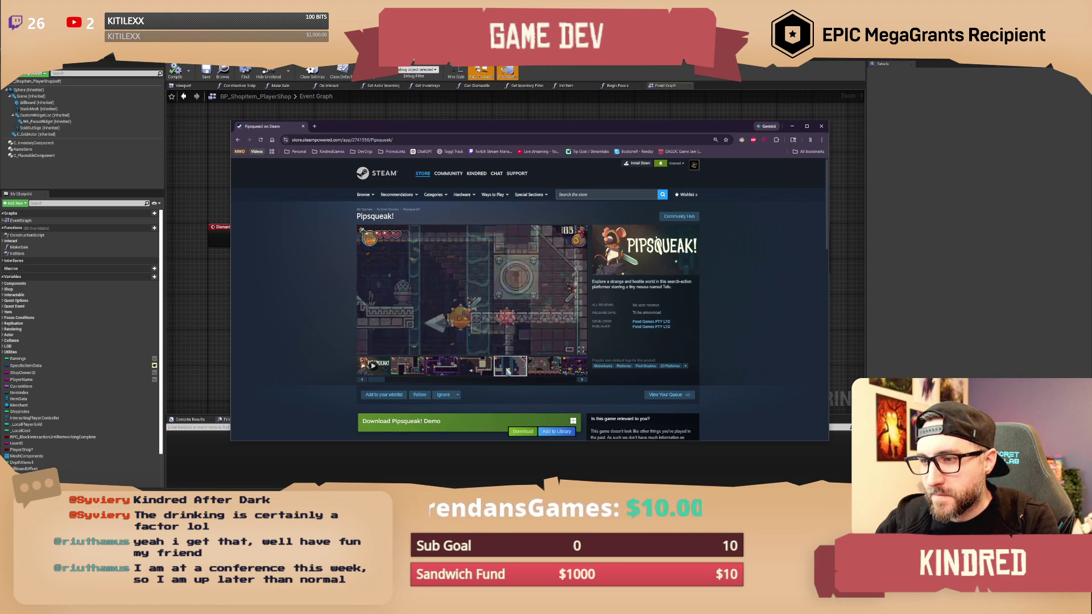
pyautogui.doubleClick(550, 130)
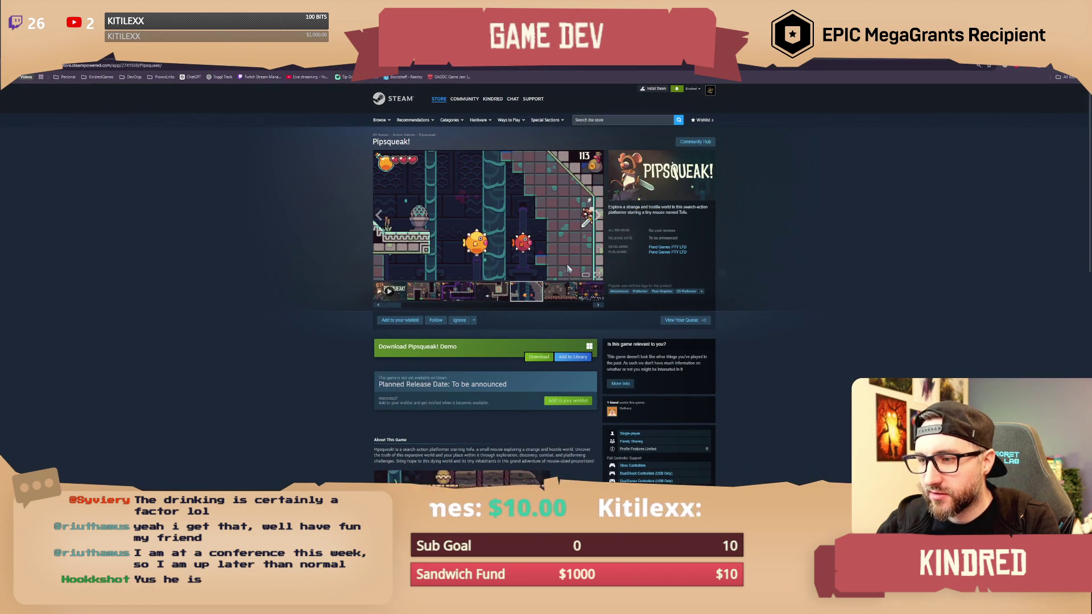
pyautogui.click(596, 276)
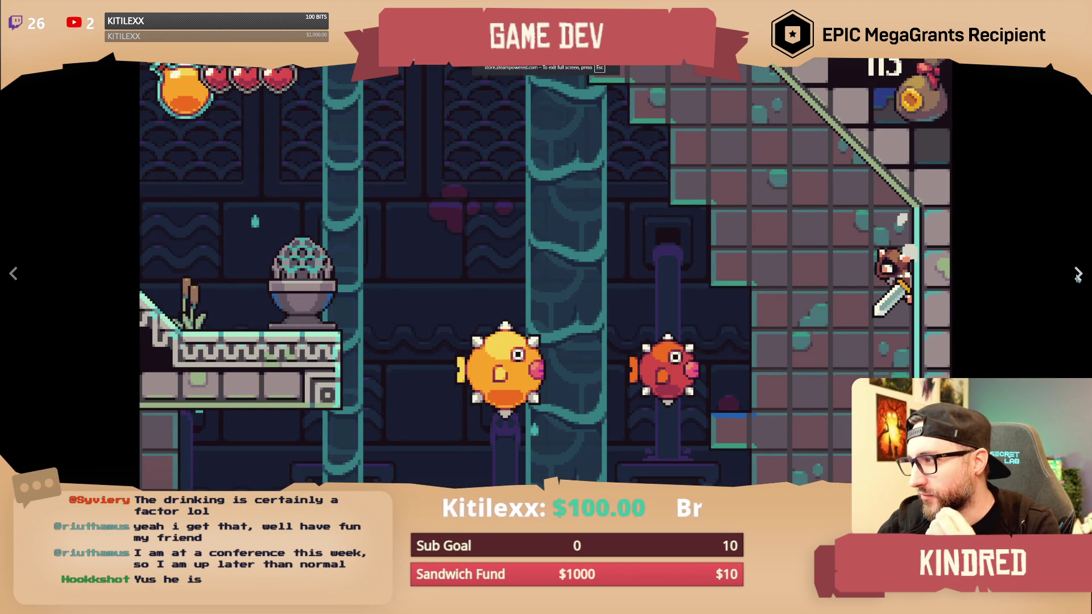
# Advance through the cave, gear, castle axe and pufferfish screenshots, then exit full screen.
pyautogui.click(1077, 274)
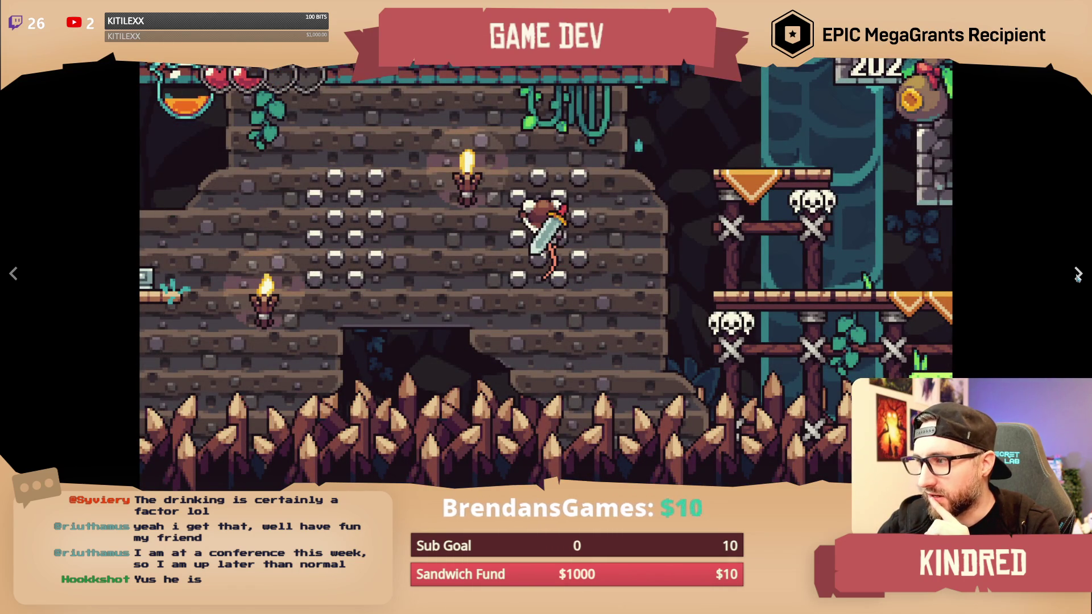
pyautogui.click(1077, 275)
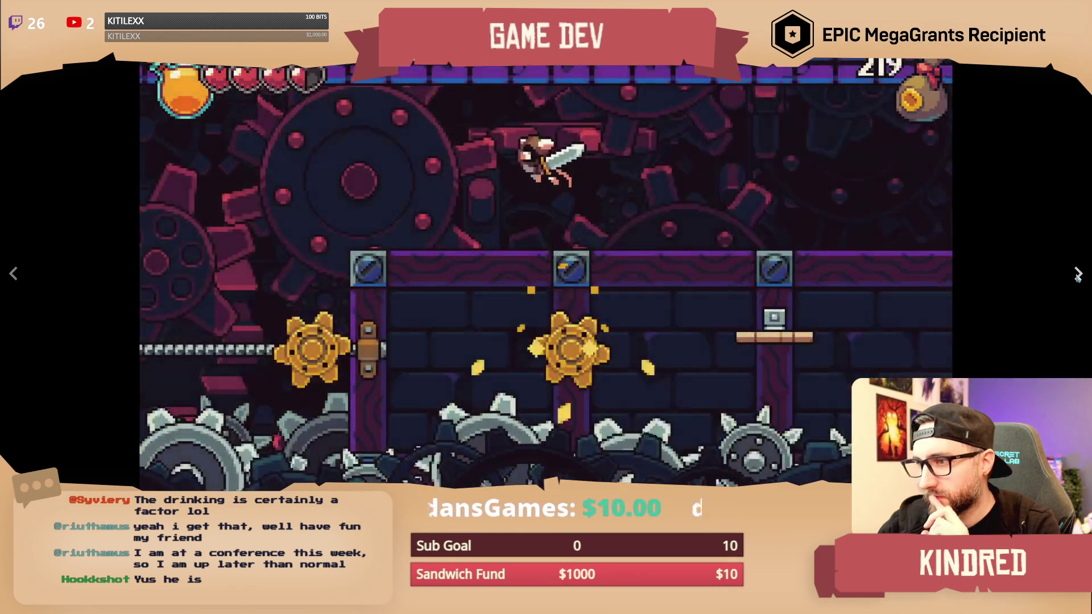
pyautogui.click(1077, 274)
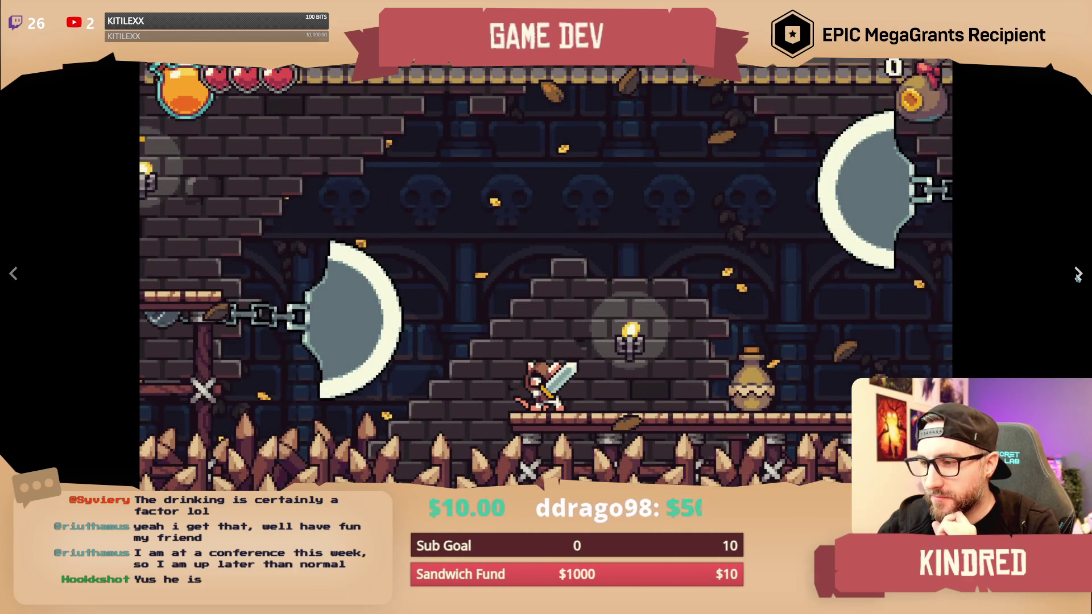
pyautogui.click(1078, 274)
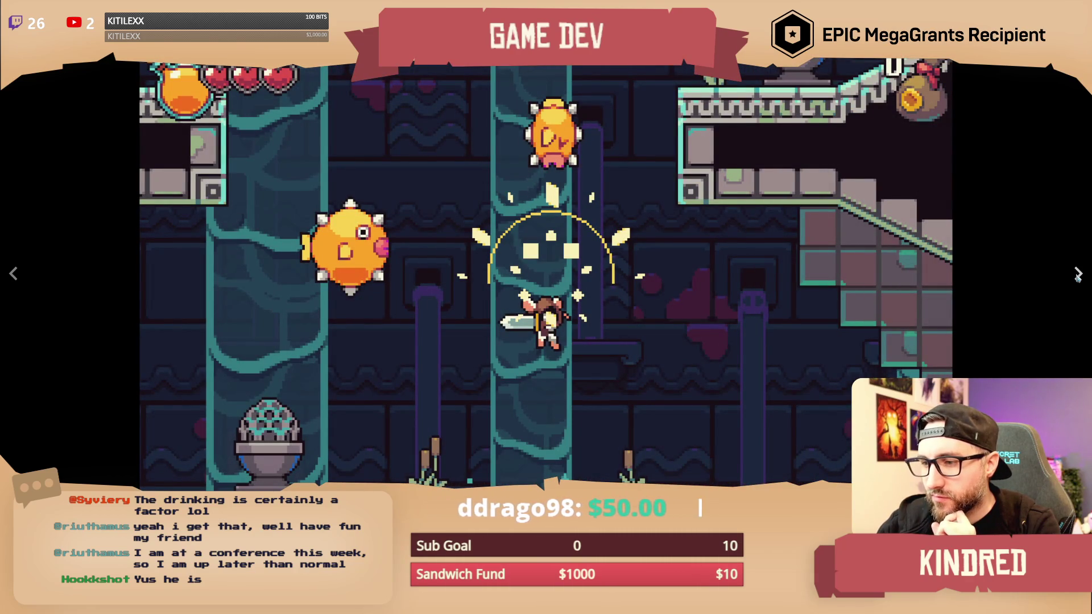
pyautogui.press('Escape')
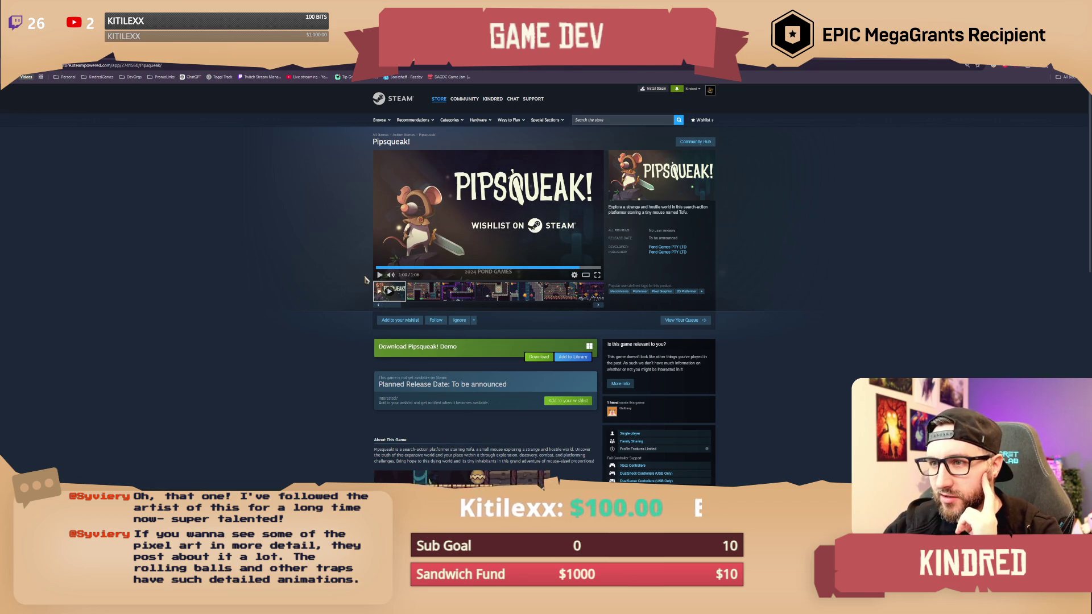
# Scroll down the Pipsqueak! store page and back, then shrink the browser to reveal Unreal.
pyautogui.scroll(-5, 365, 279)
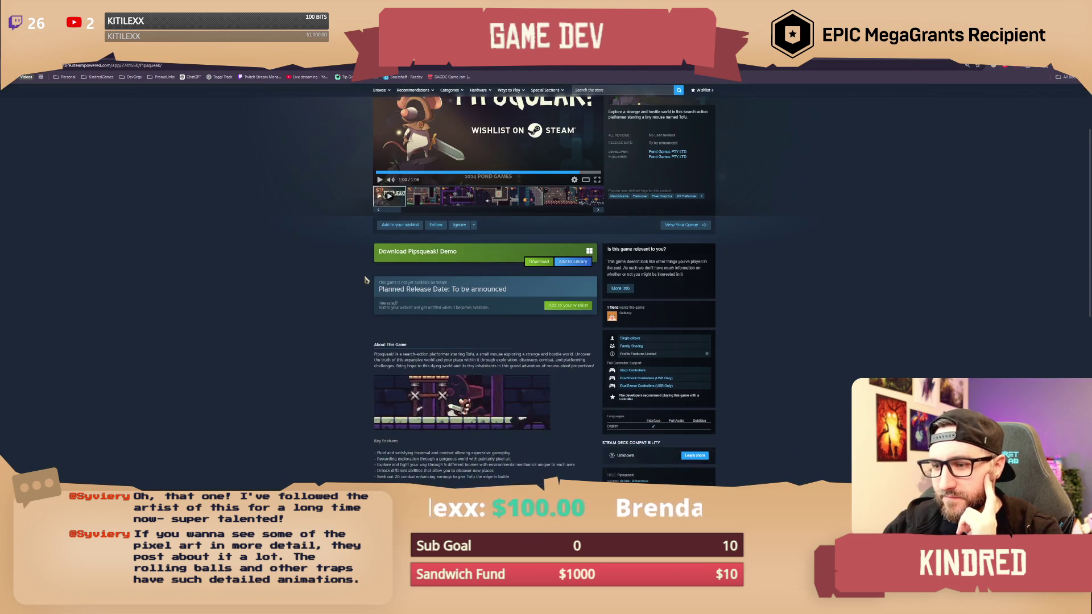
pyautogui.scroll(-4, 365, 280)
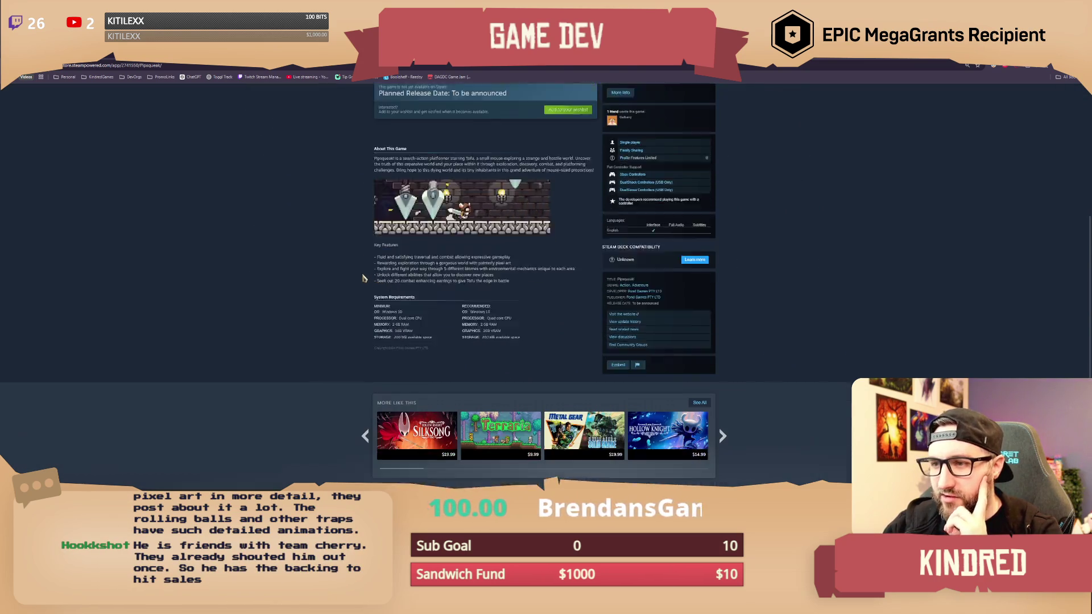
pyautogui.scroll(10, 354, 280)
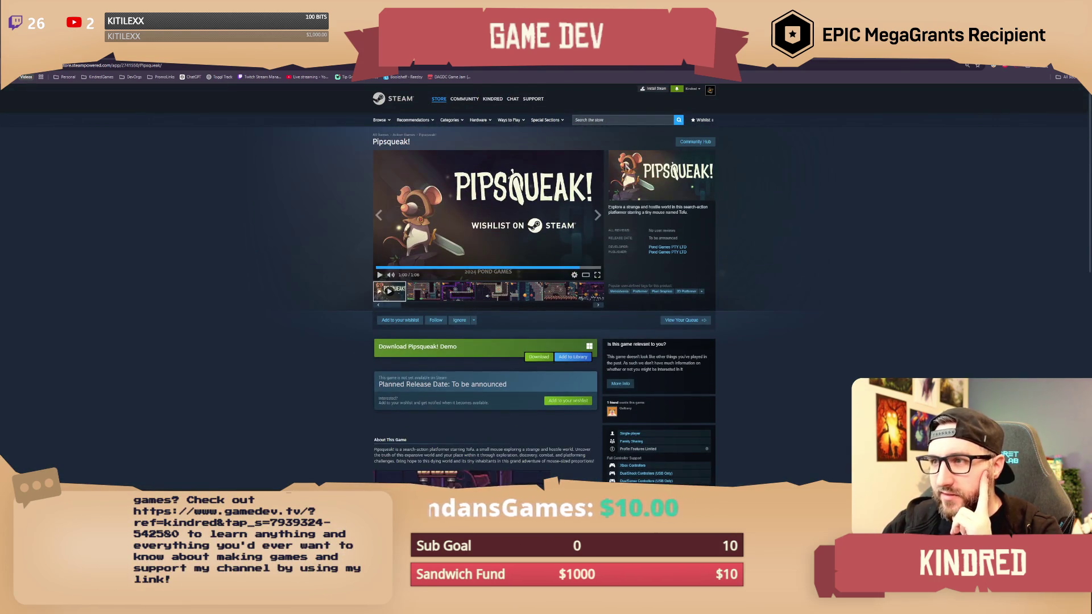
pyautogui.press('super+Down')
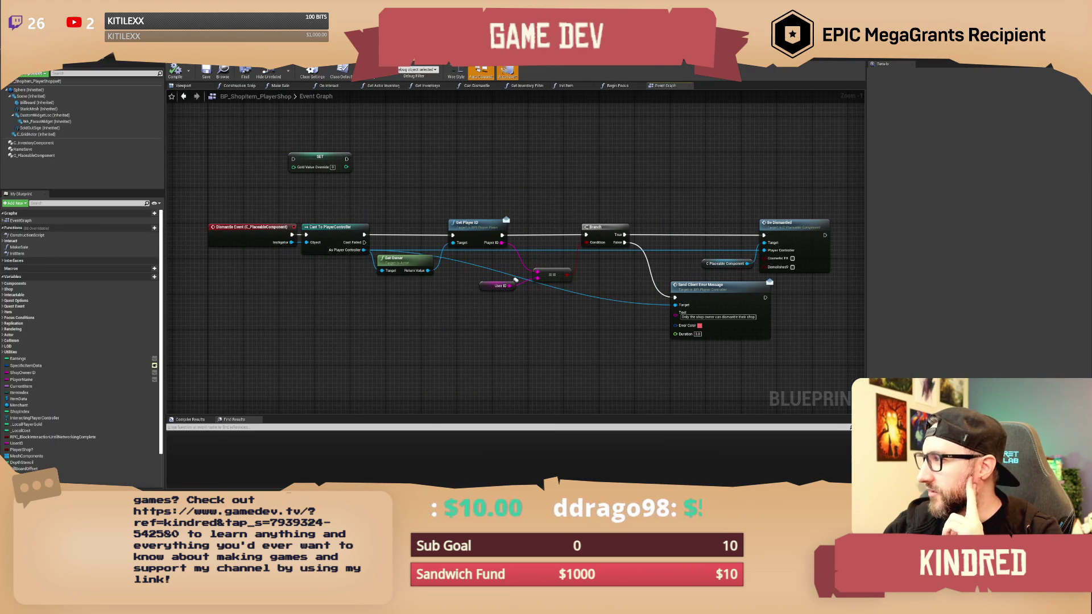
pyautogui.moveTo(477, 165); pyautogui.dragTo(470, 160)
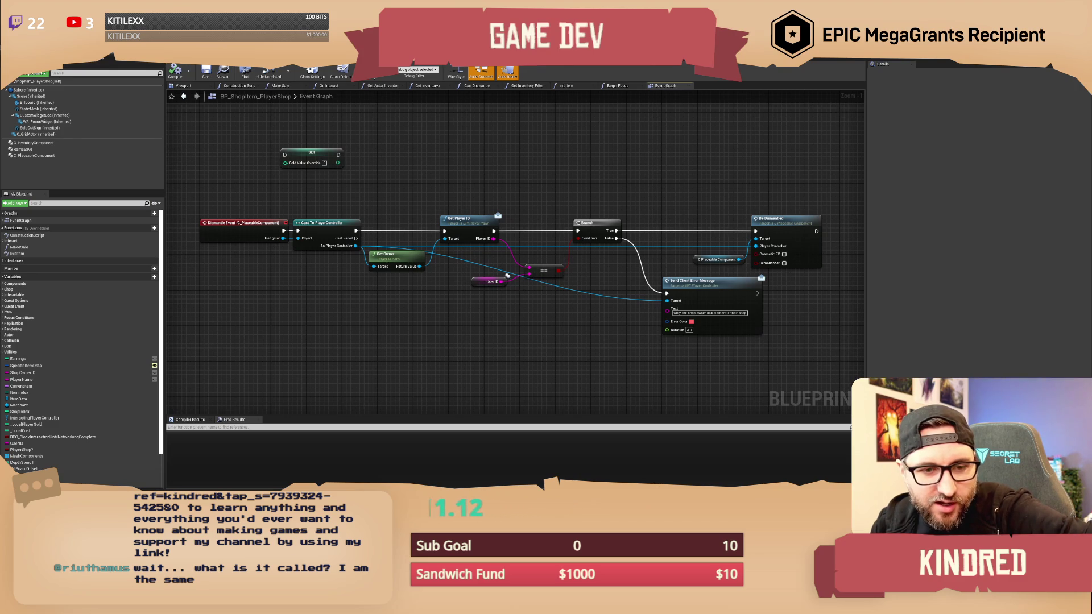
pyautogui.moveTo(503, 169); pyautogui.dragTo(510, 181)
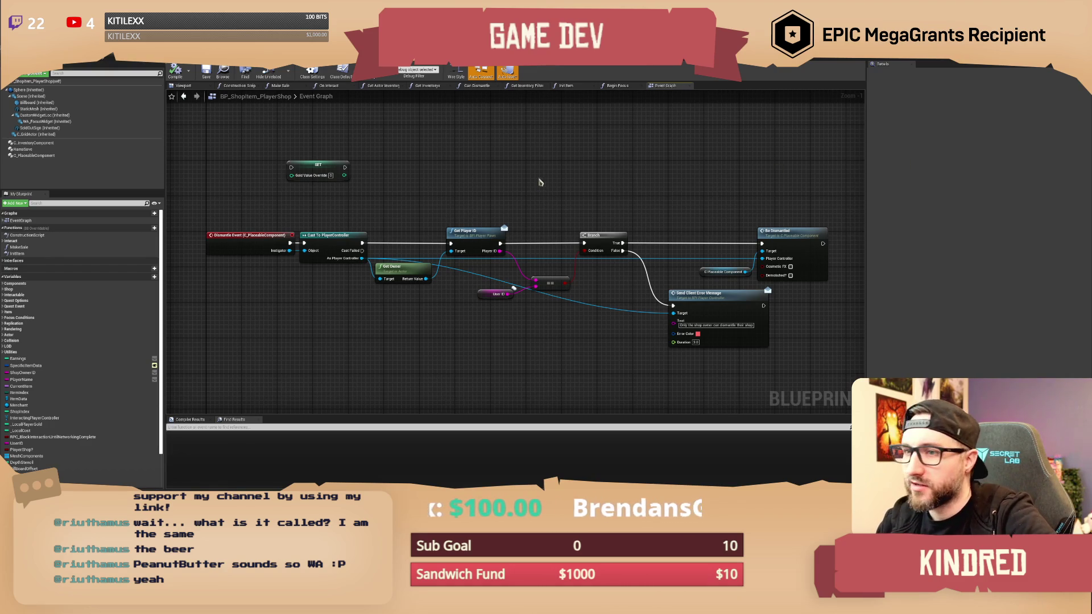
pyautogui.moveTo(540, 182); pyautogui.dragTo(524, 166)
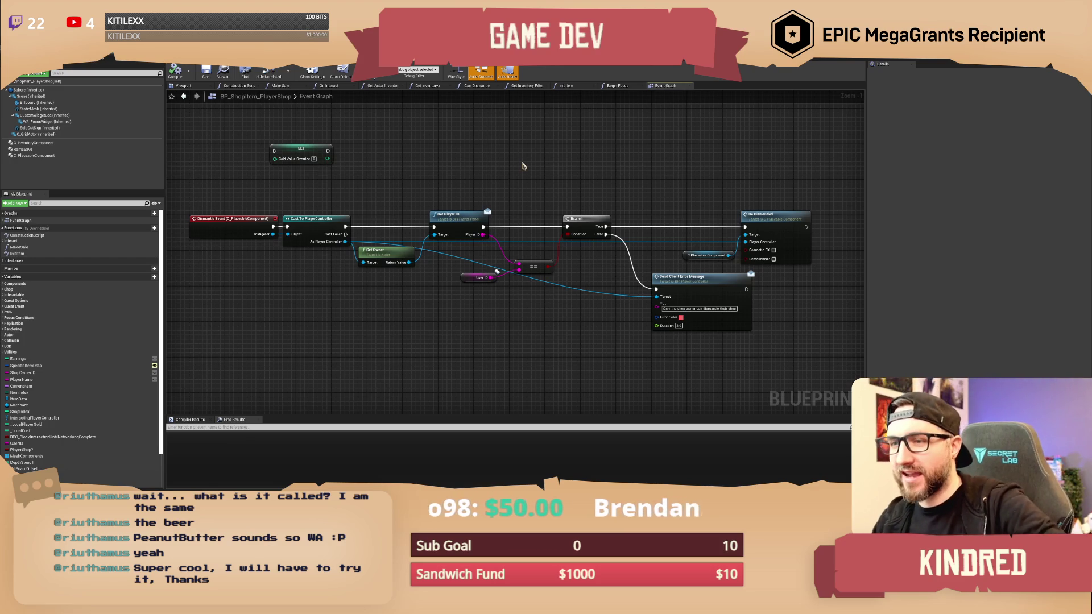
pyautogui.moveTo(523, 166); pyautogui.dragTo(540, 167)
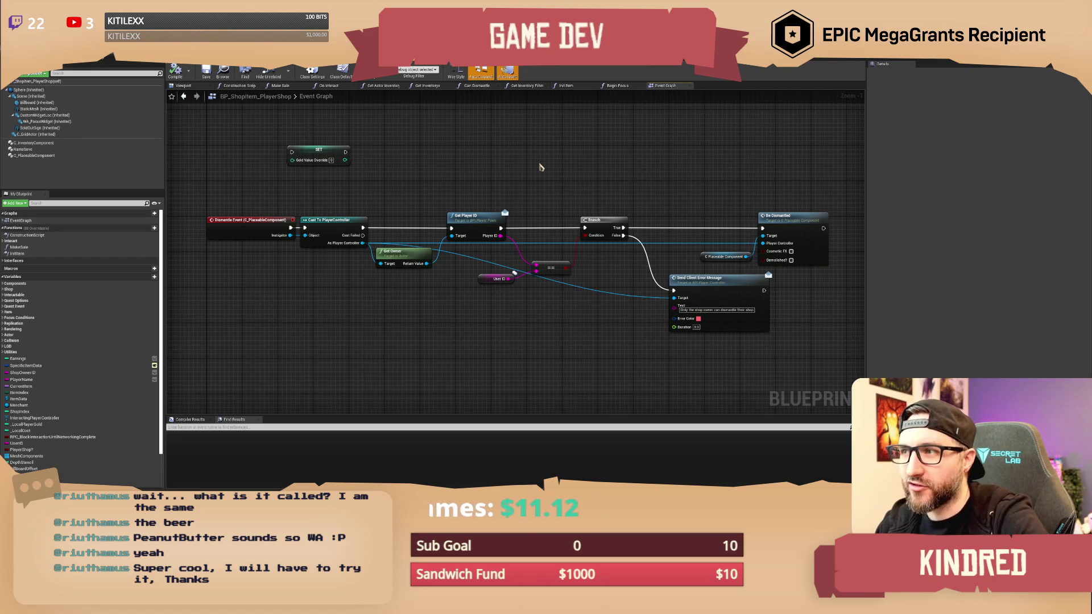
pyautogui.moveTo(541, 167); pyautogui.dragTo(540, 170)
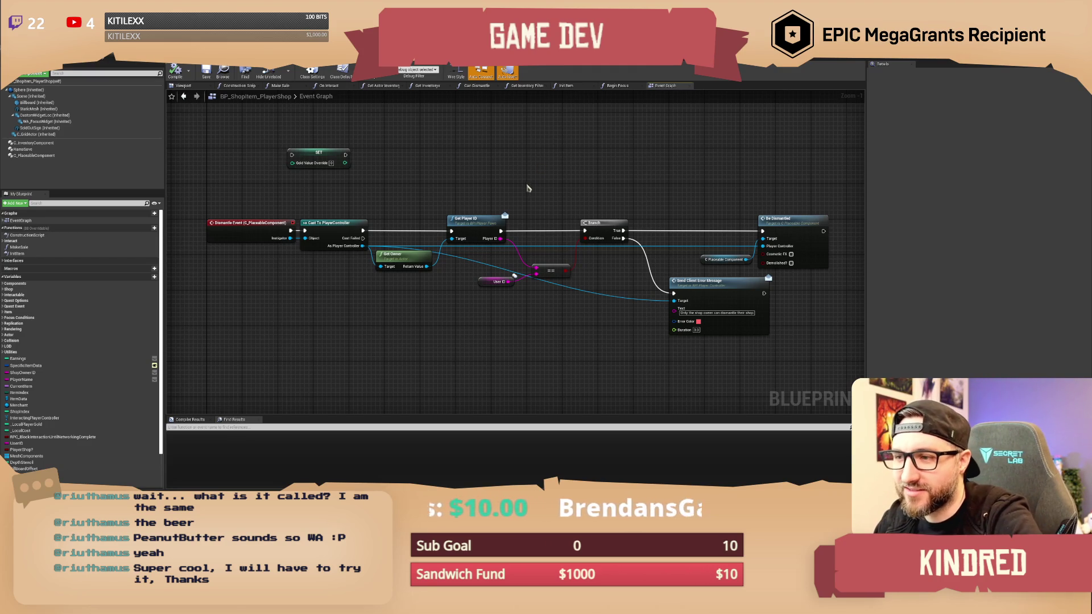
pyautogui.moveTo(547, 272); pyautogui.dragTo(520, 238)
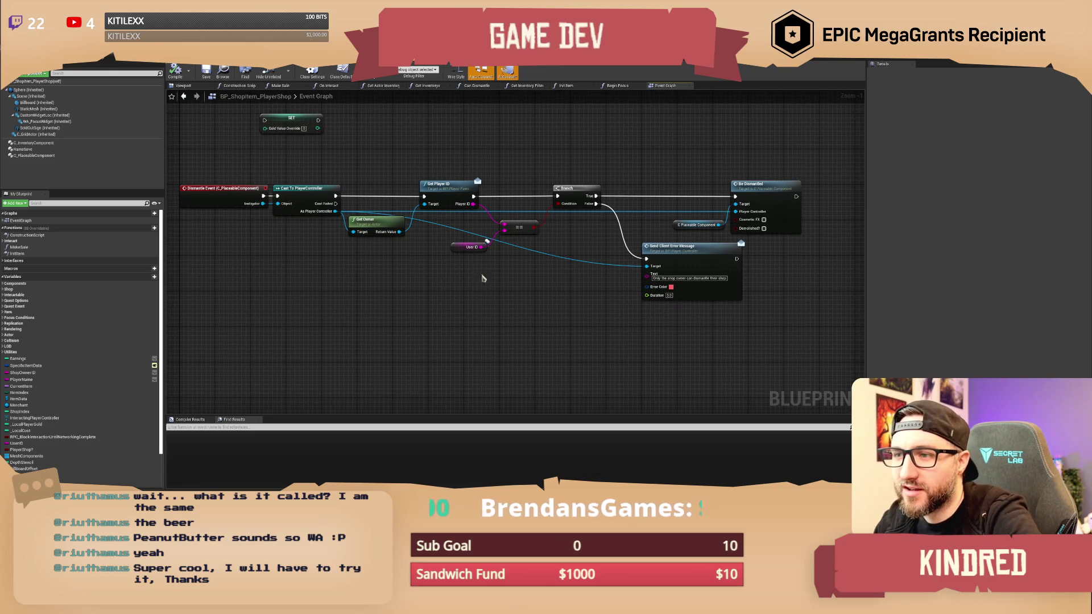
pyautogui.click(448, 253)
pyautogui.click(401, 311)
pyautogui.moveTo(401, 165); pyautogui.dragTo(486, 199)
pyautogui.moveTo(543, 308); pyautogui.dragTo(545, 338)
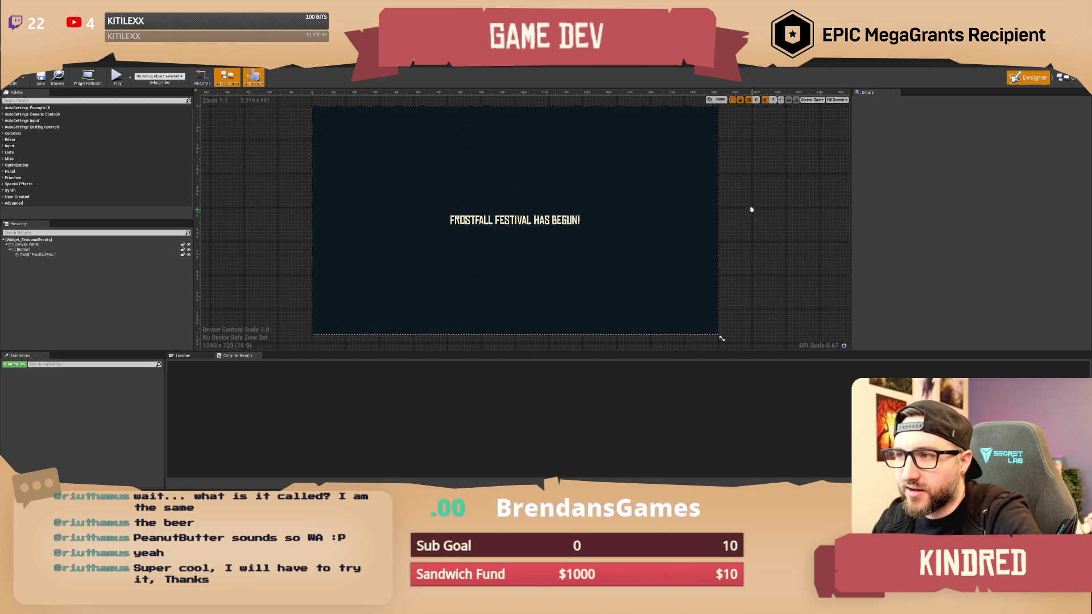
# Create a new widget animation named FadeIn in the seasonal events widget.
pyautogui.click(50, 255)
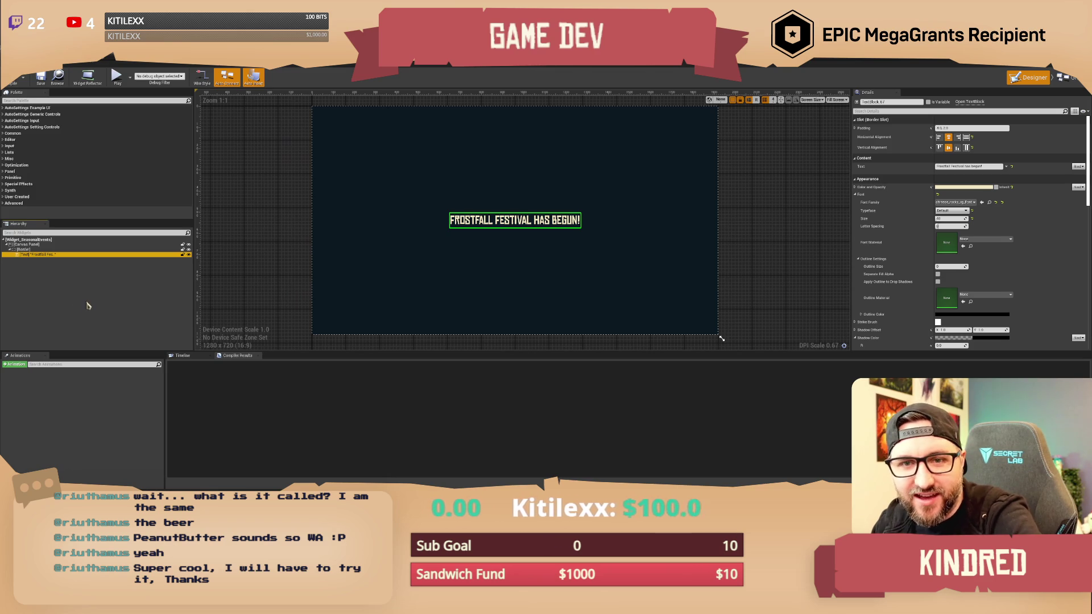
pyautogui.click(20, 365)
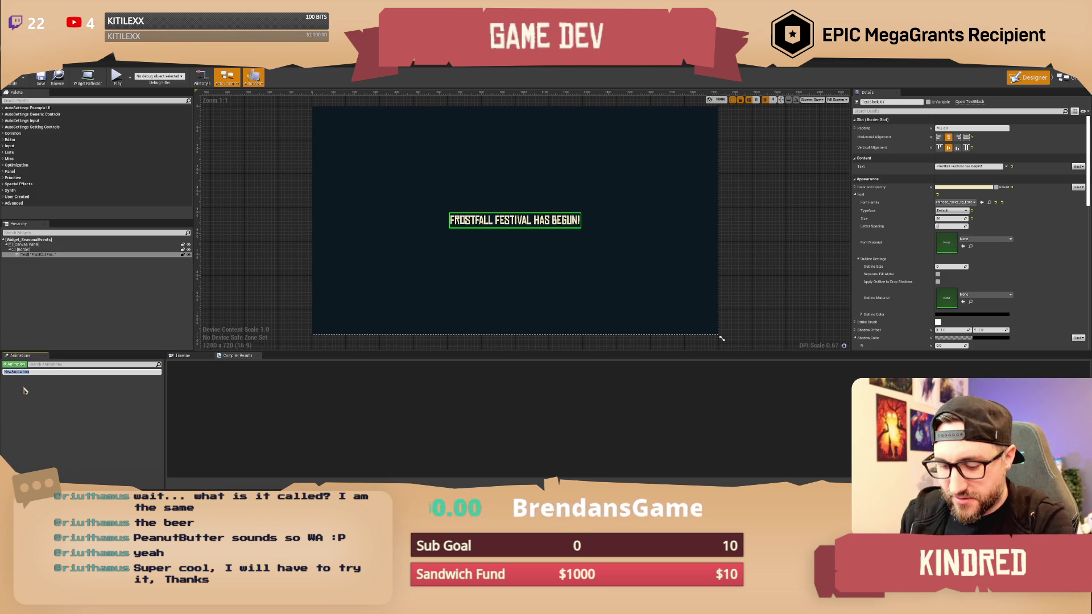
pyautogui.write('FadeIn')
pyautogui.press('Return')
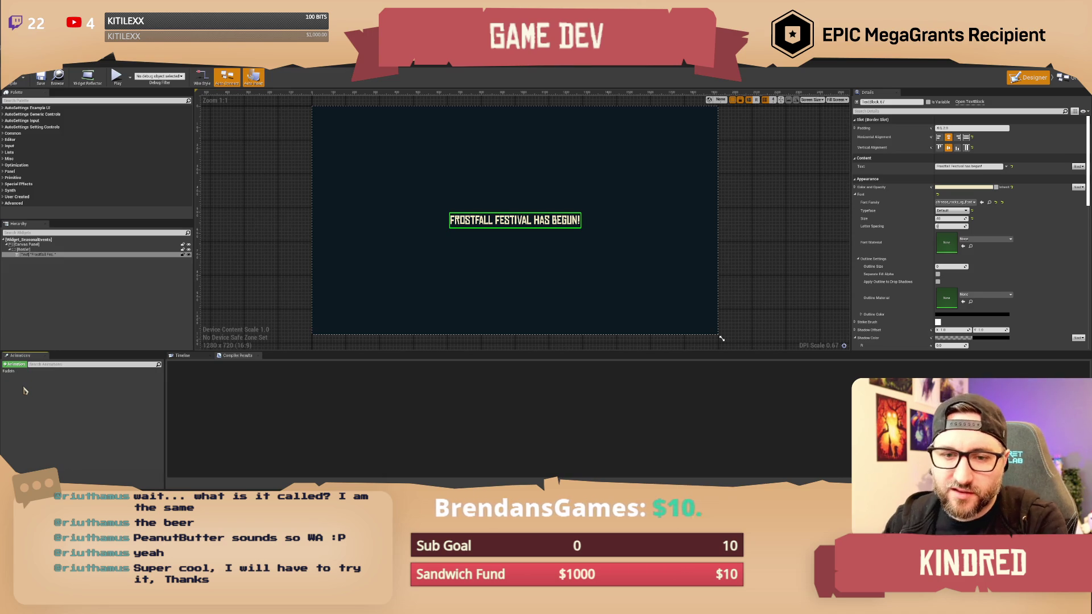
# Select FadeIn, check the available tracks without adding one, and select the Border element.
pyautogui.click(28, 373)
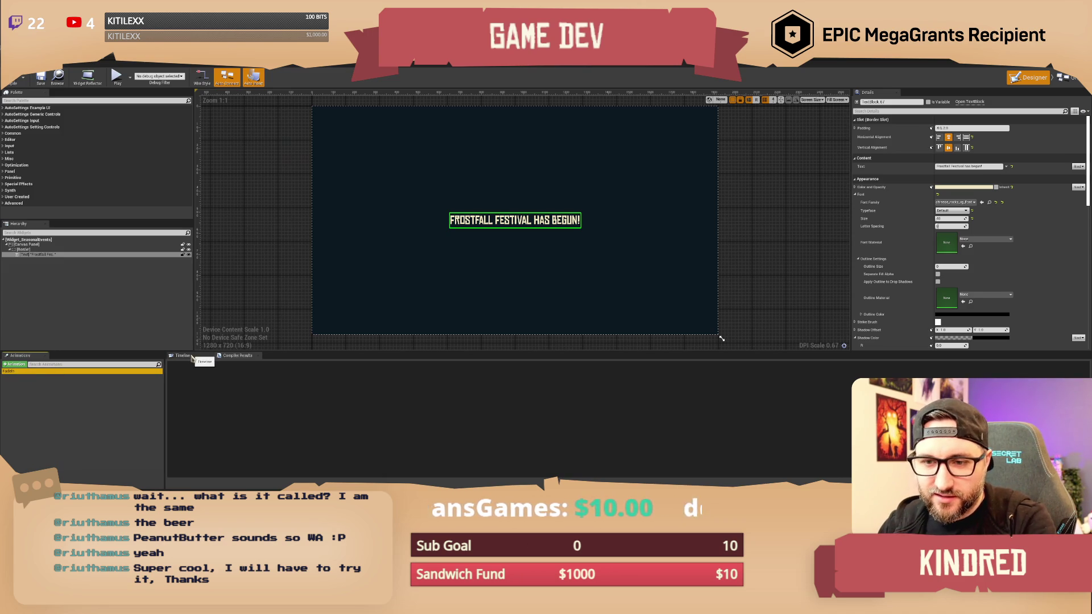
pyautogui.click(178, 372)
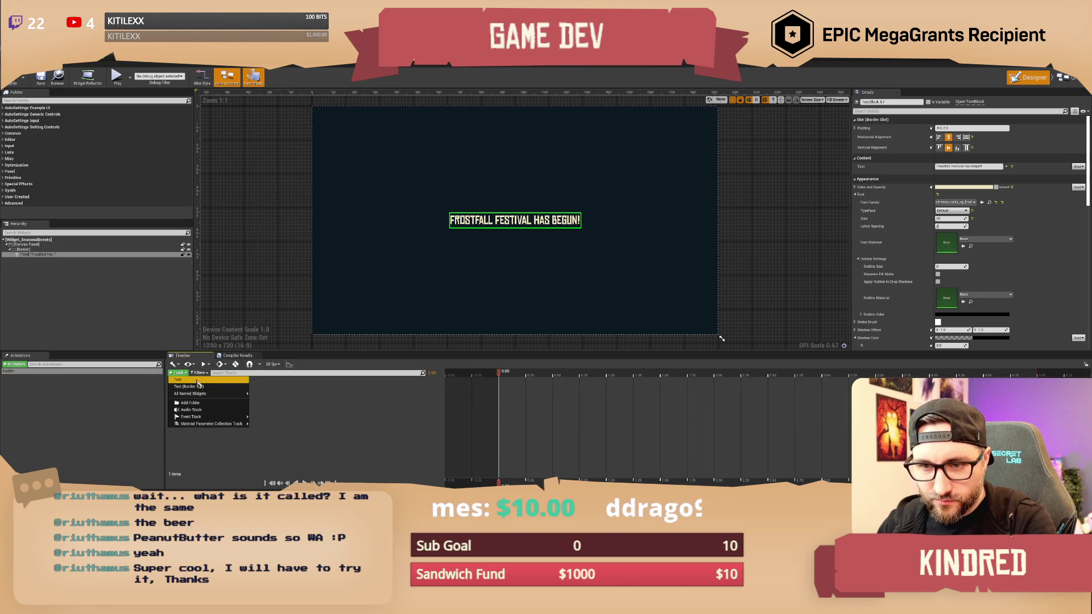
pyautogui.click(113, 398)
pyautogui.click(54, 250)
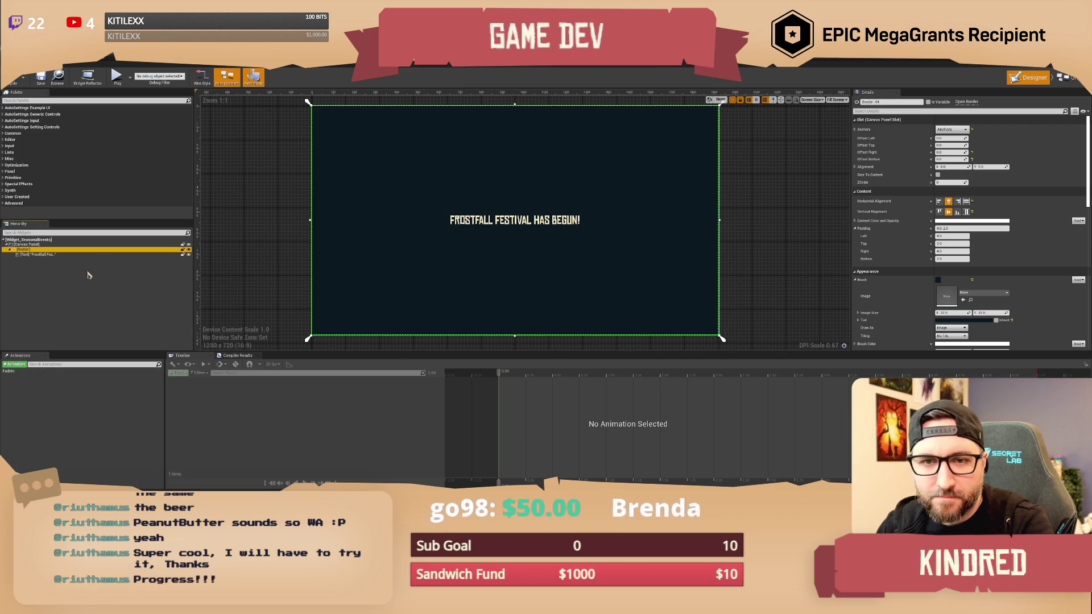
# Make Border_44 a variable and add it to FadeIn with a Render Opacity track.
pyautogui.click(909, 102)
pyautogui.click(909, 103)
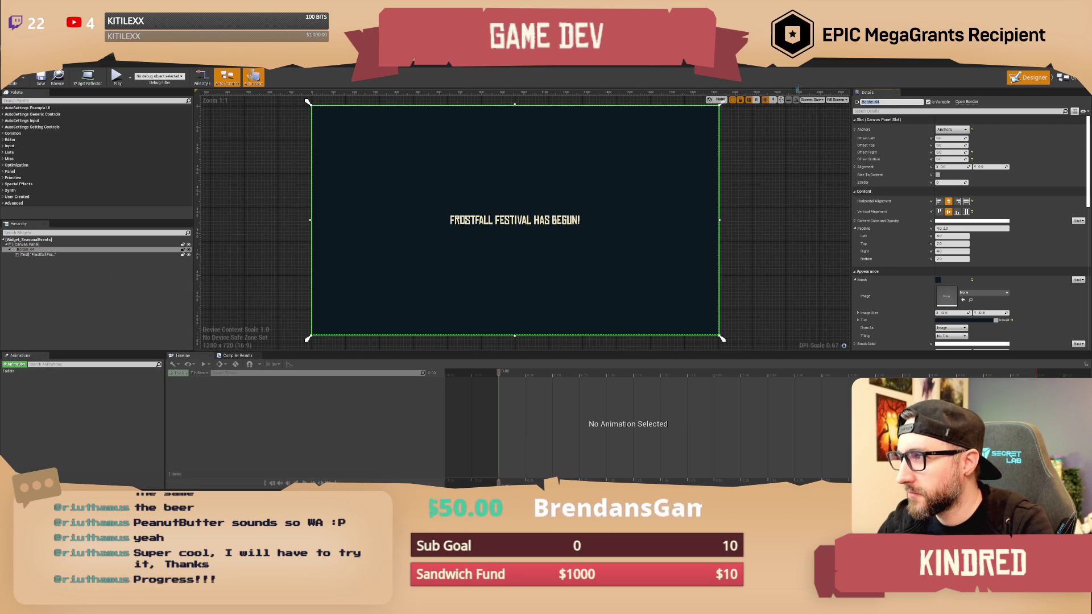
pyautogui.press('Return')
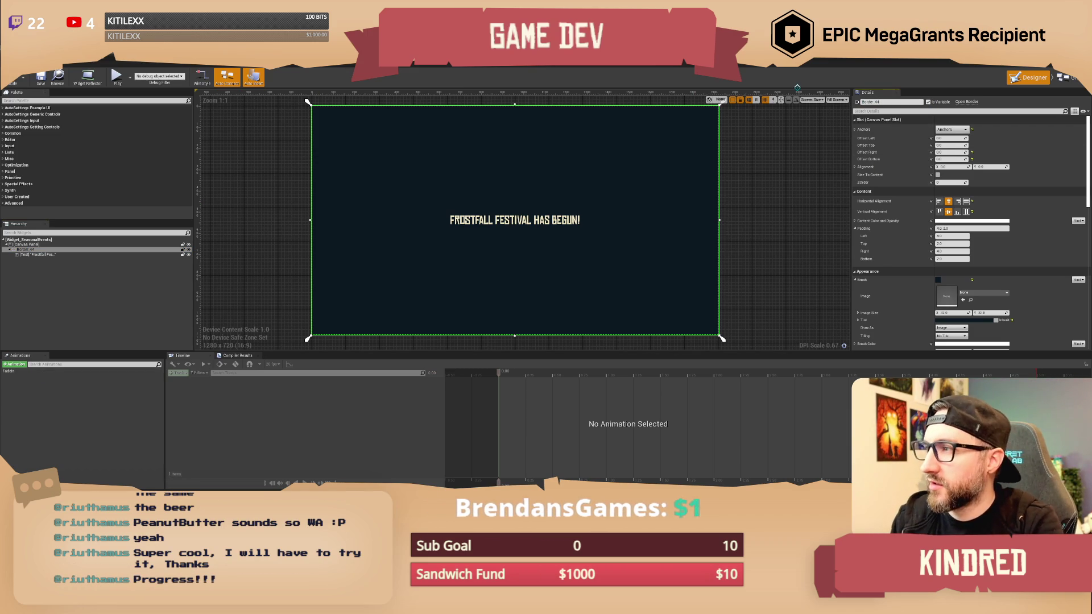
pyautogui.click(26, 373)
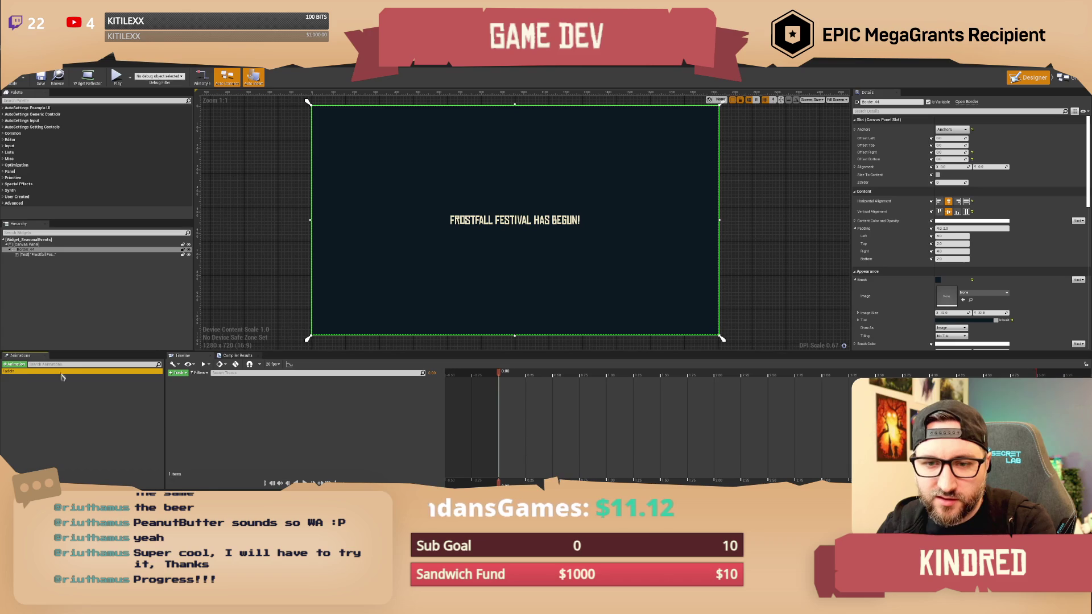
pyautogui.click(179, 373)
pyautogui.click(187, 380)
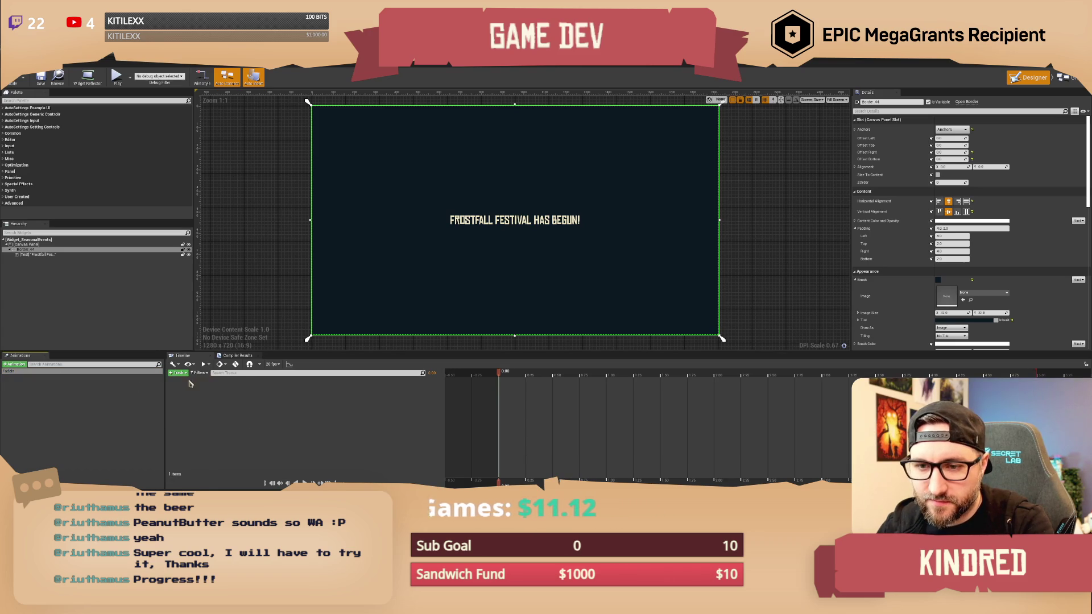
pyautogui.click(430, 382)
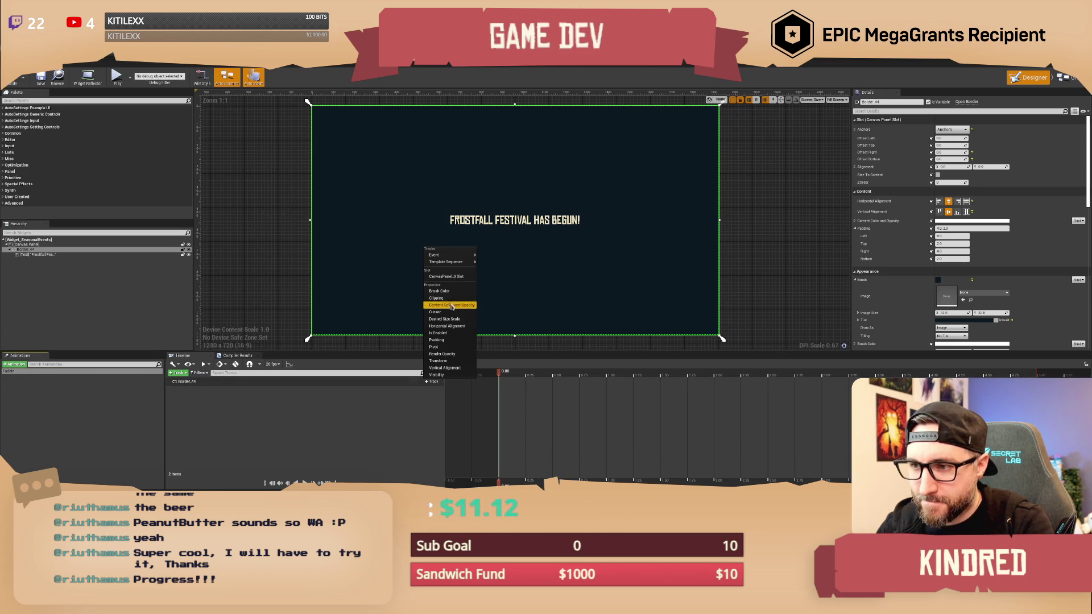
pyautogui.click(442, 354)
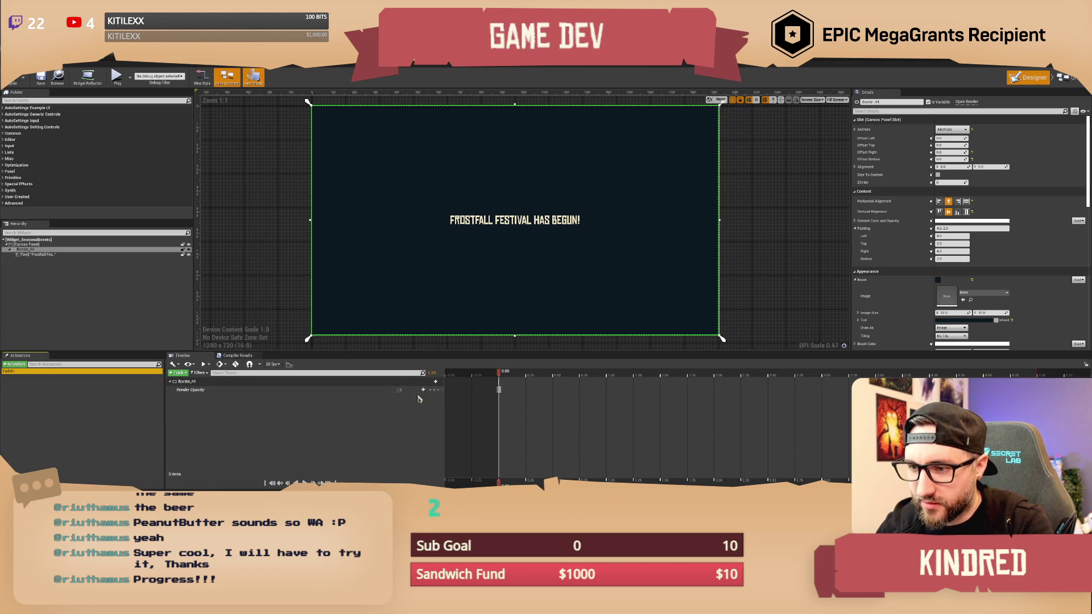
# Key Render Opacity 0 at 0.00 and 1 at 0.50, then scrub back to preview the fade.
pyautogui.click(398, 390)
pyautogui.write('0')
pyautogui.press('Return')
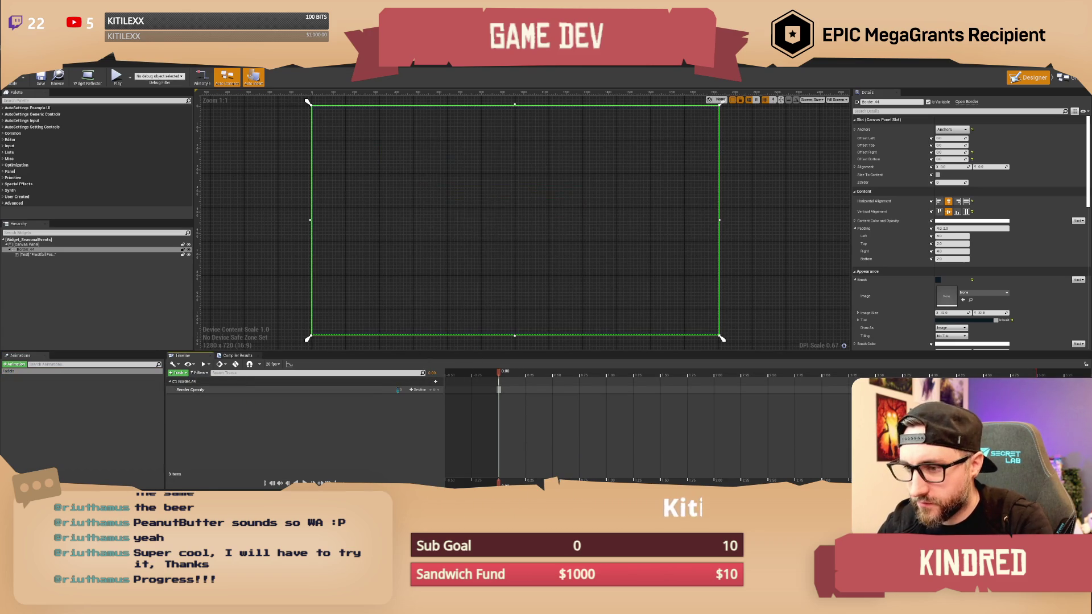
pyautogui.click(513, 373)
pyautogui.moveTo(520, 378); pyautogui.dragTo(555, 381)
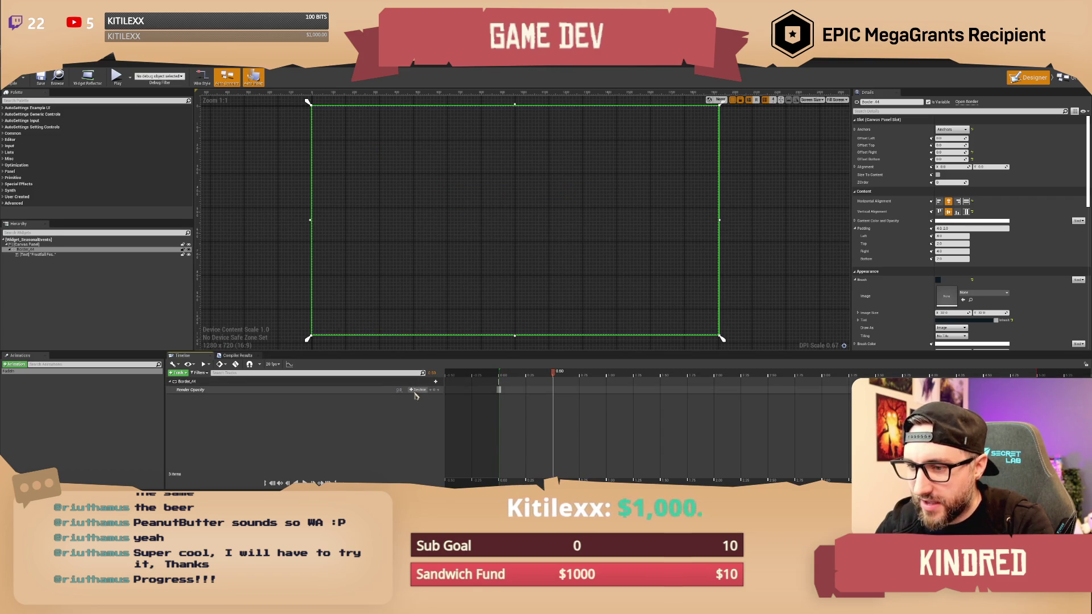
pyautogui.write('1')
pyautogui.press('Return')
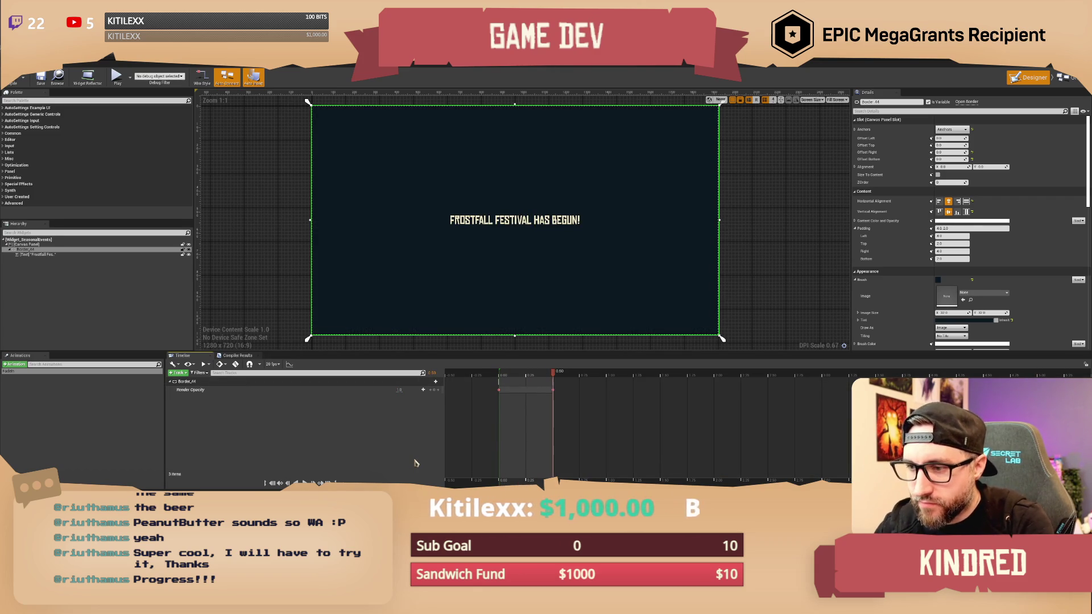
pyautogui.moveTo(552, 372)
pyautogui.mouseDown()
pyautogui.moveTo(498, 382)
pyautogui.moveTo(552, 380)
pyautogui.mouseUp()
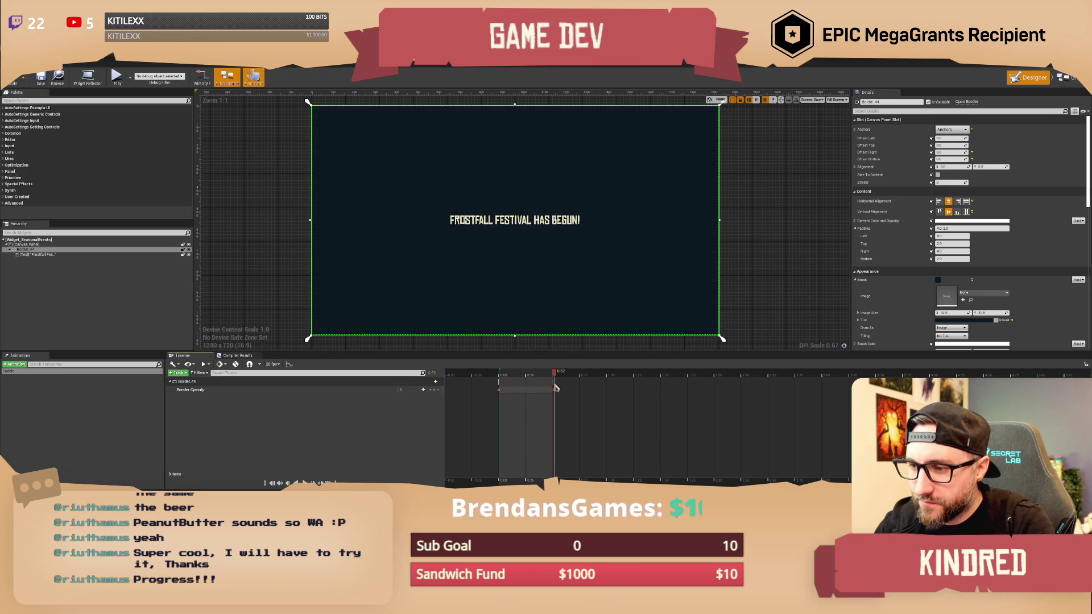
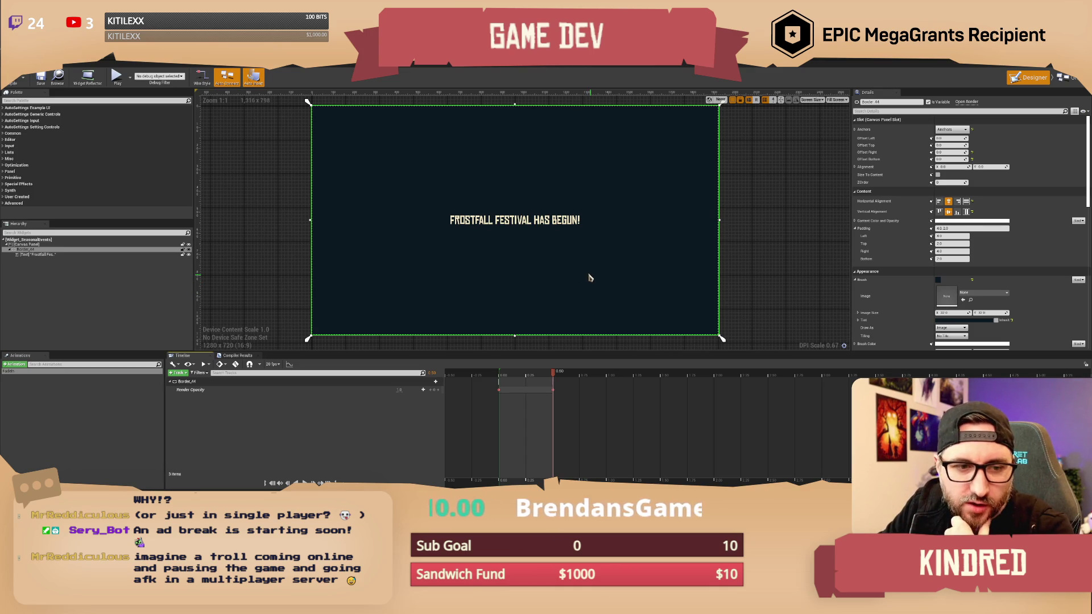
# Deselect Border_44 in the Frostfall announcement widget and go back to the level editor map.
pyautogui.click(756, 162)
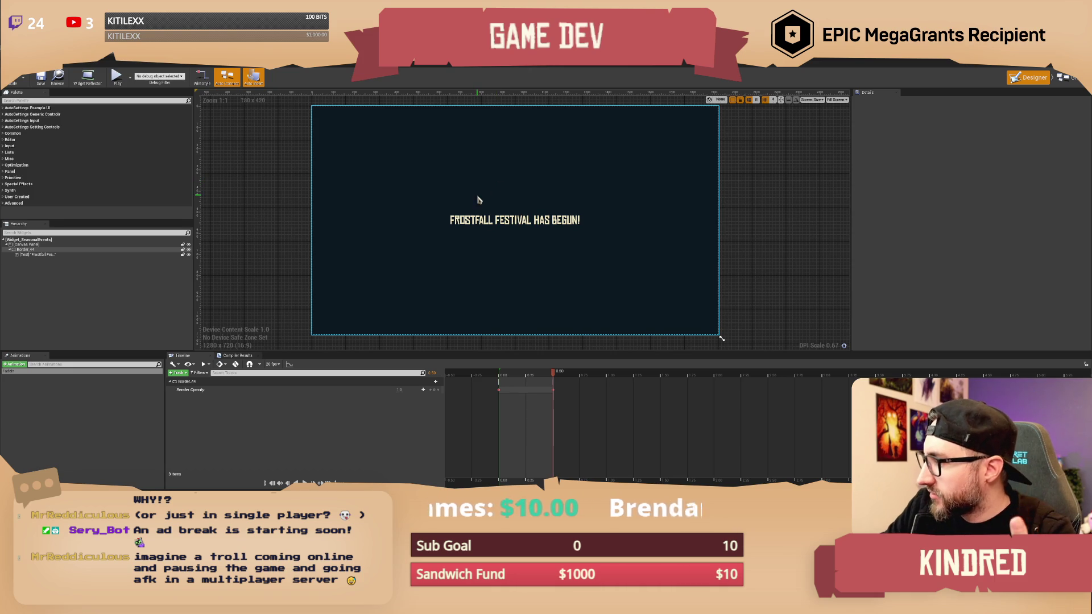
pyautogui.hotkey('alt', 'Tab')
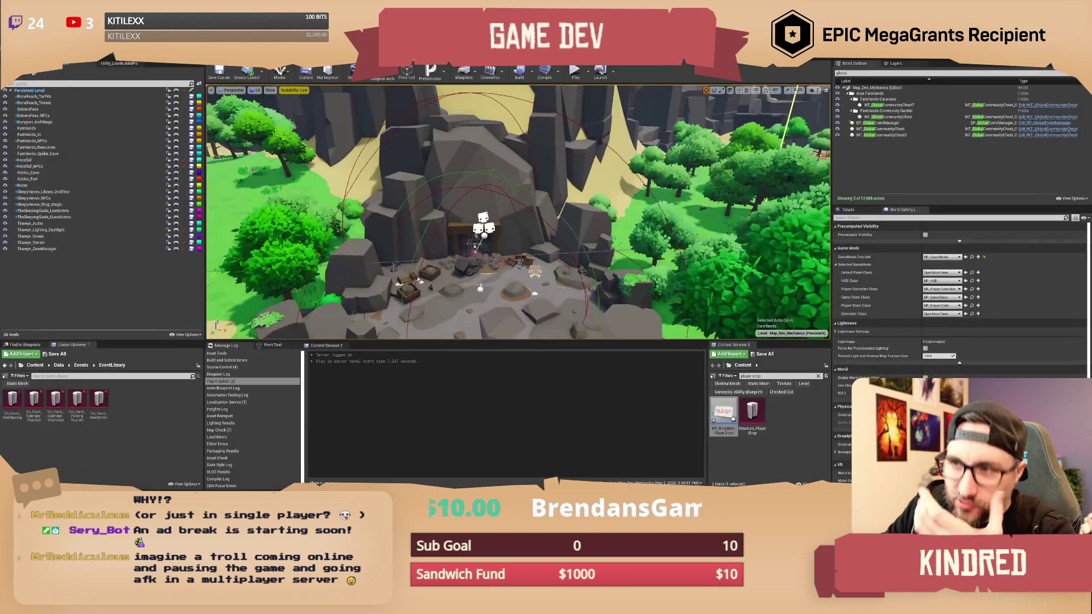
# Search the Content Browser for 'frostfall port' and add Frostfall_Portals as a sublevel.
pyautogui.press('w')
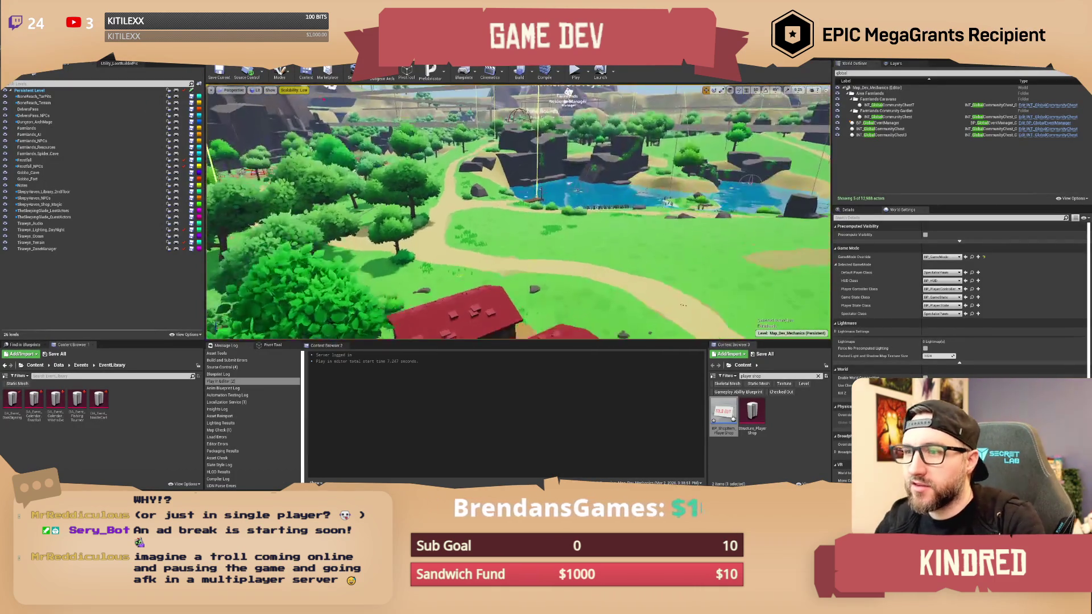
pyautogui.hotkey('ctrl', 'a')
pyautogui.write('frostf')
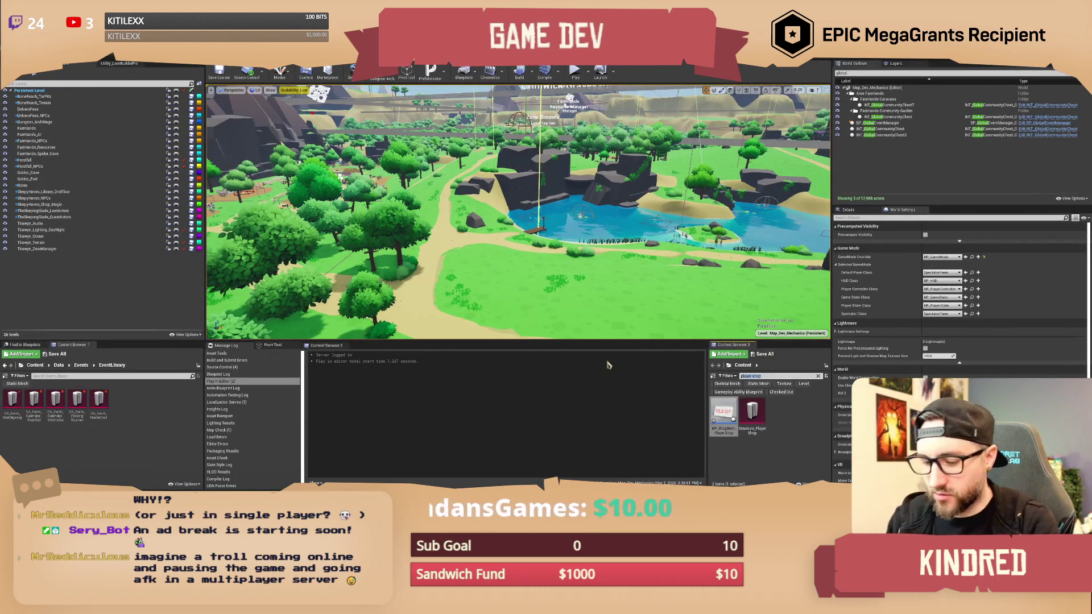
pyautogui.write('all port')
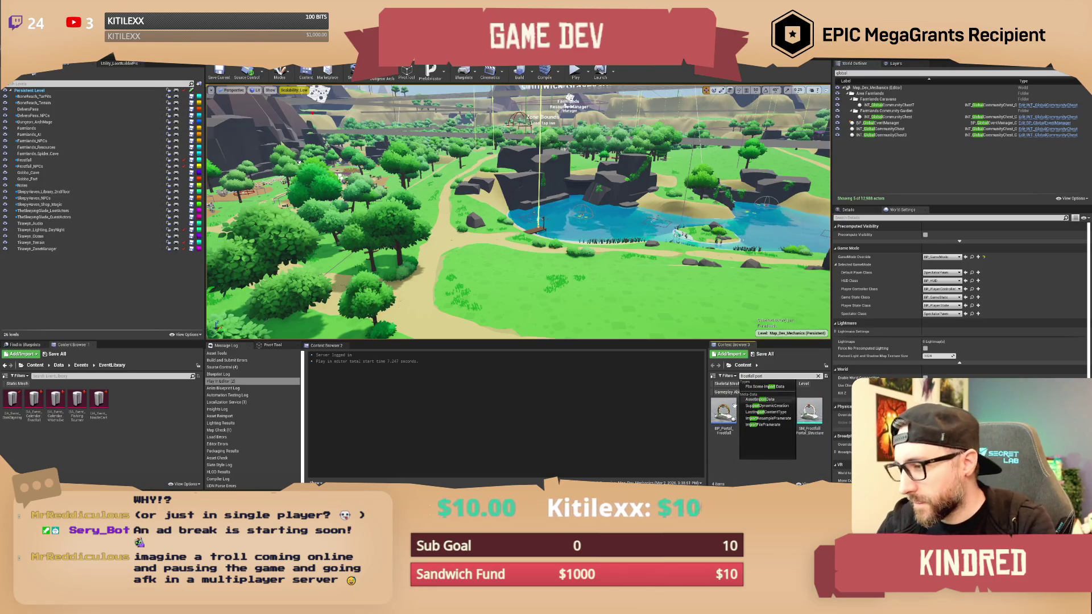
pyautogui.moveTo(752, 413)
pyautogui.mouseDown()
pyautogui.moveTo(125, 251)
pyautogui.moveTo(90, 273)
pyautogui.mouseUp()
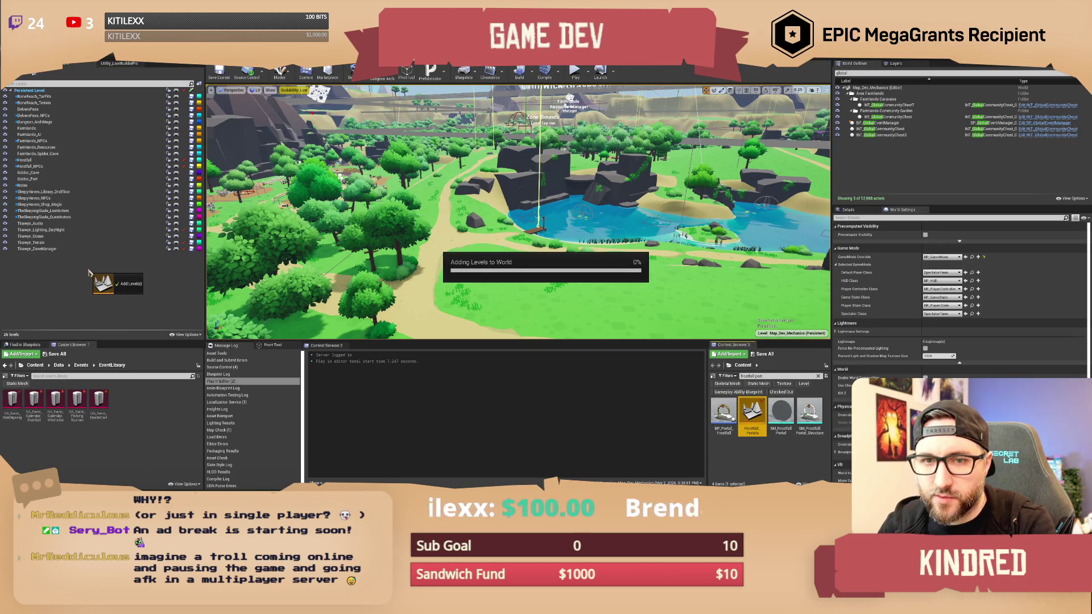
# Fly to the portal plaza and toggle the Frostfall_Portals level's visibility off and on.
pyautogui.press('w')
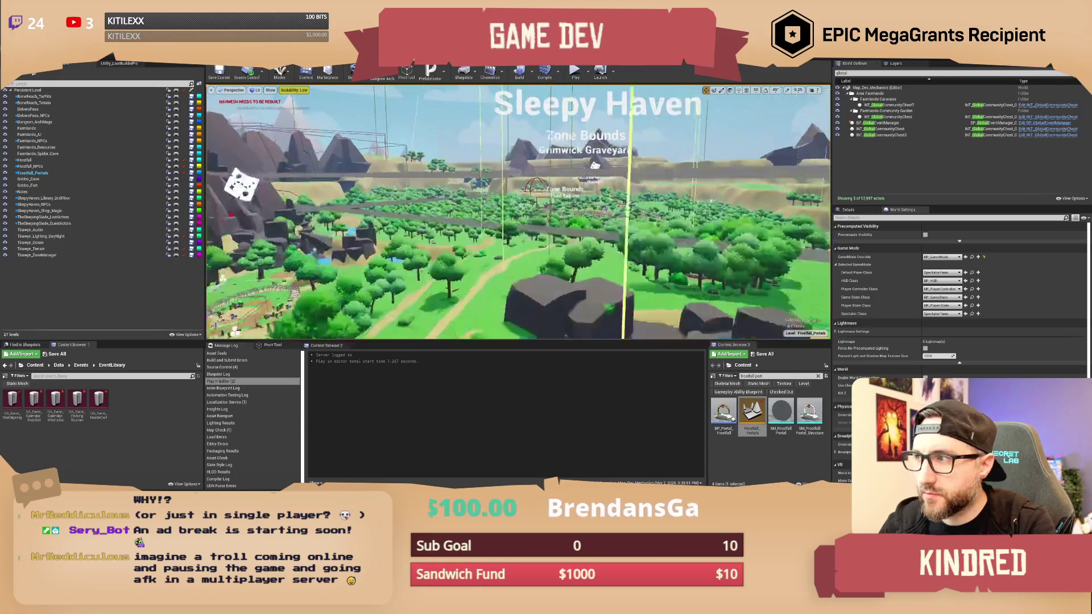
pyautogui.press('w')
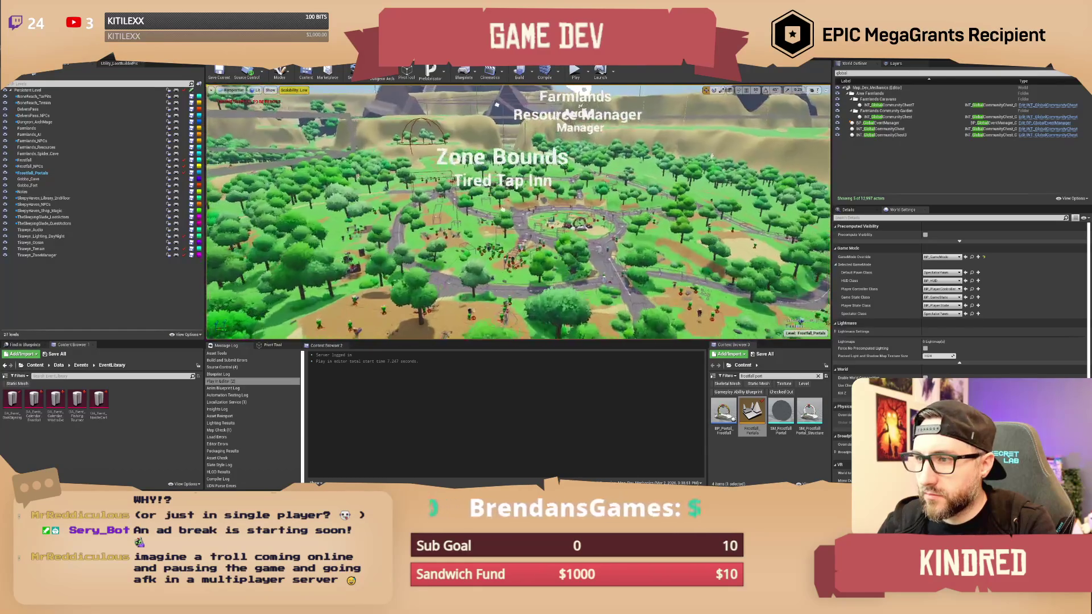
pyautogui.press('w')
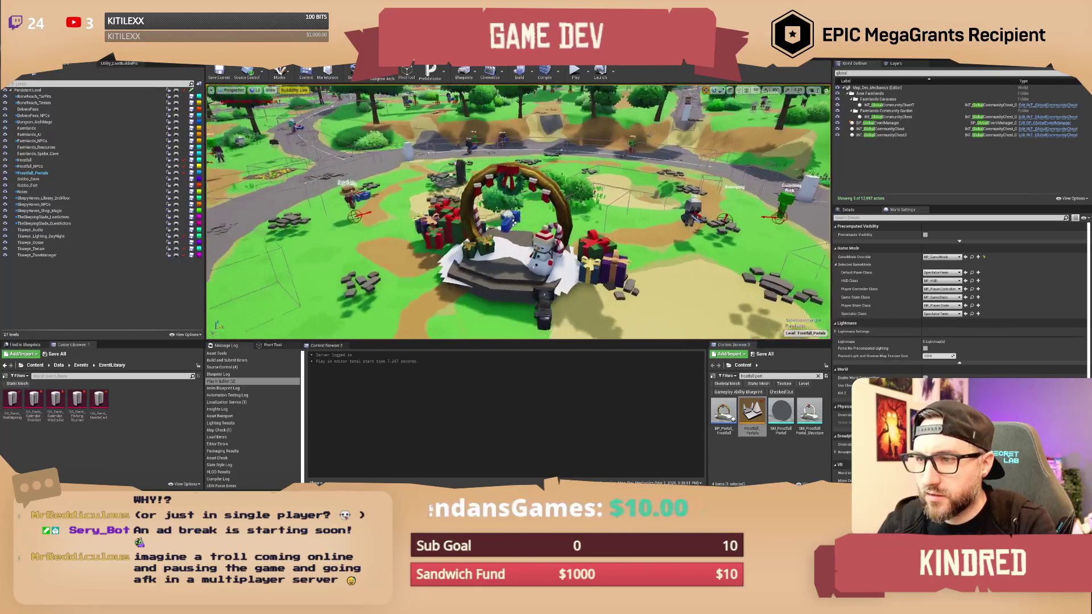
pyautogui.press('s')
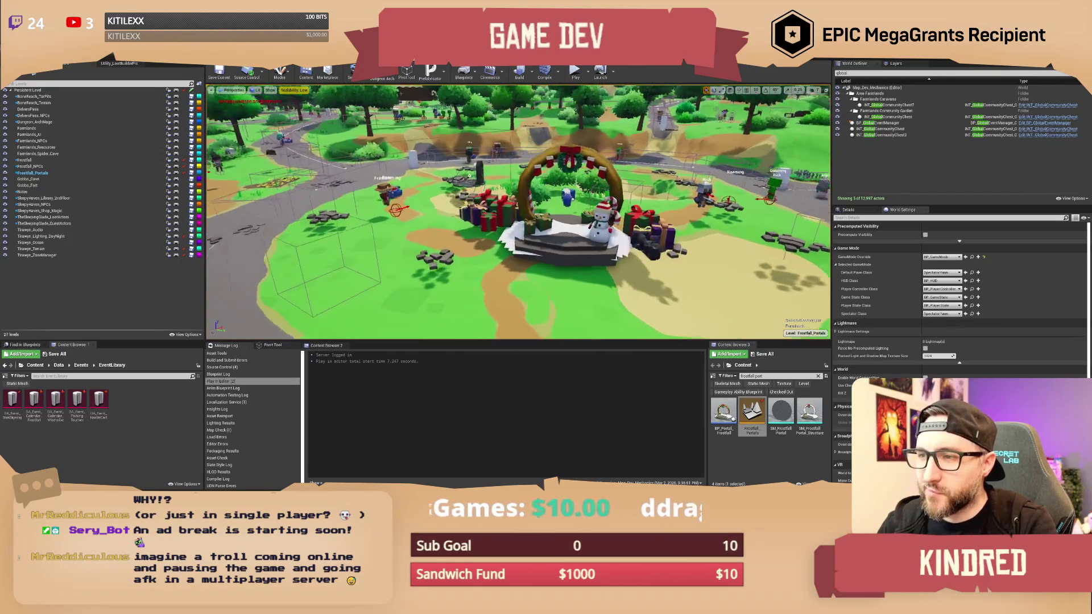
pyautogui.click(5, 173)
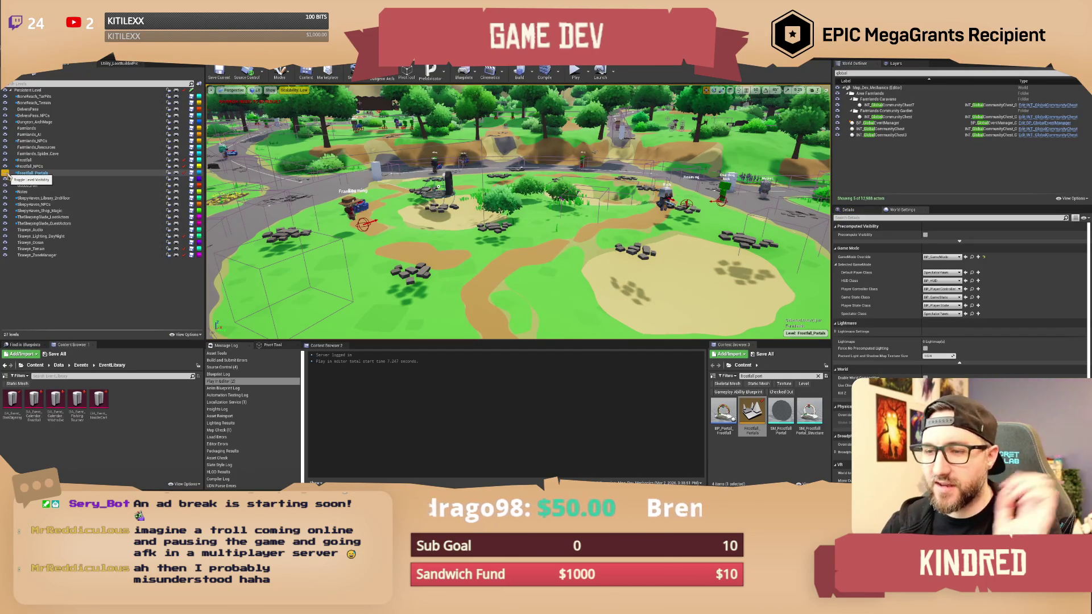
pyautogui.click(5, 173)
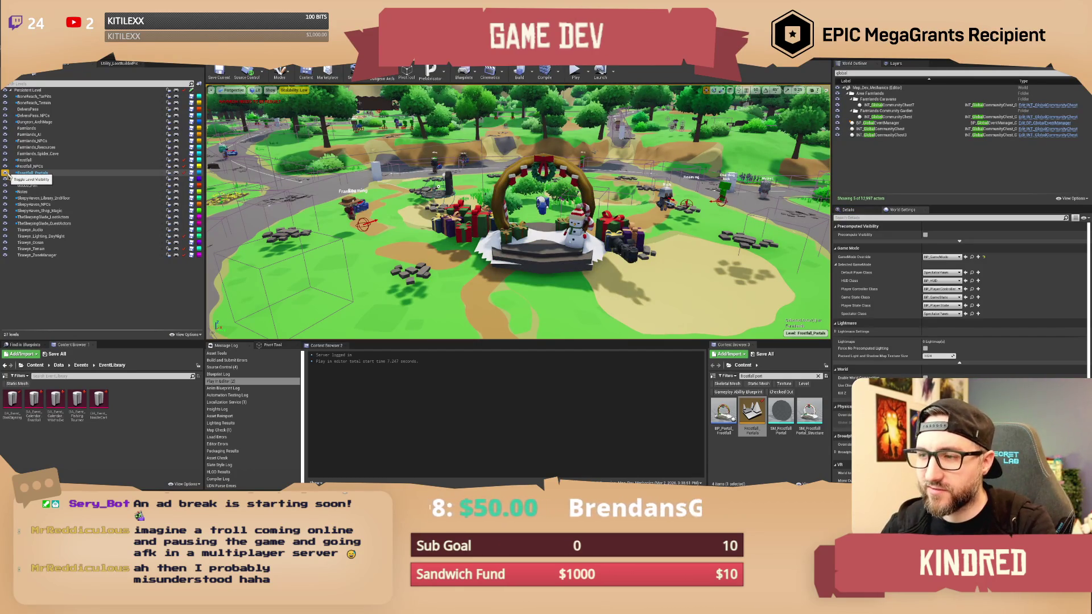
# Orbit toward the plaza arch, then bring up BP_SublevelManager's event graph.
pyautogui.moveTo(466, 194); pyautogui.dragTo(458, 222)
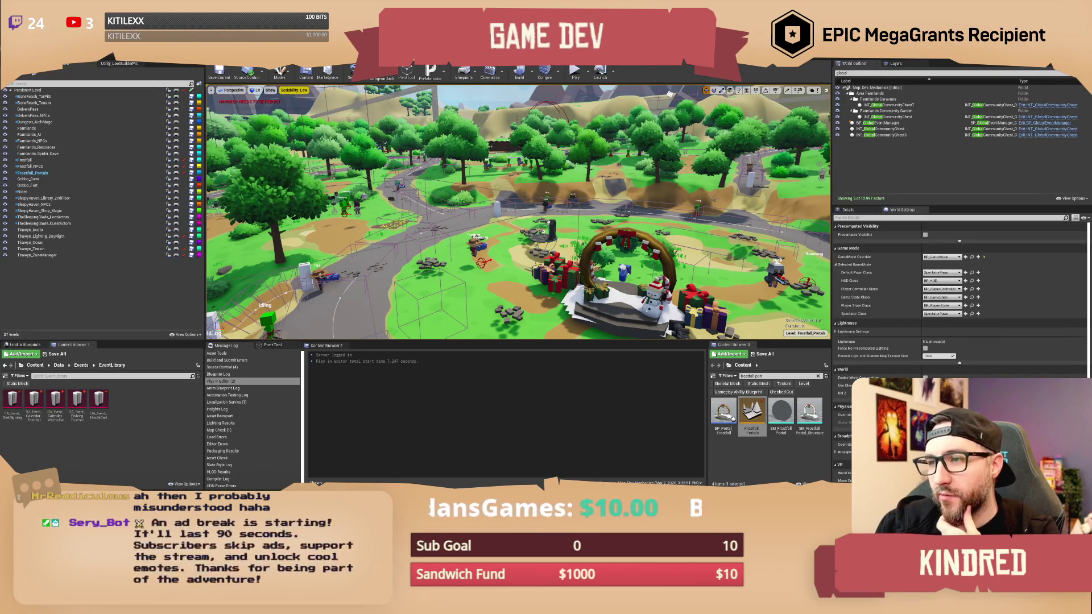
pyautogui.scroll(2, 518, 213)
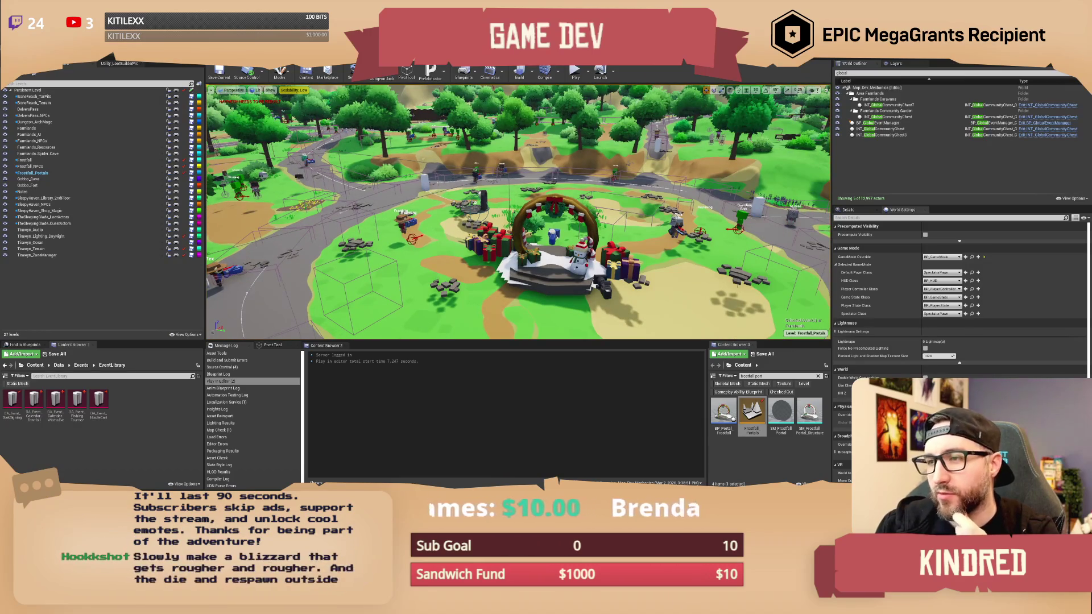
pyautogui.hotkey('alt', 'Tab')
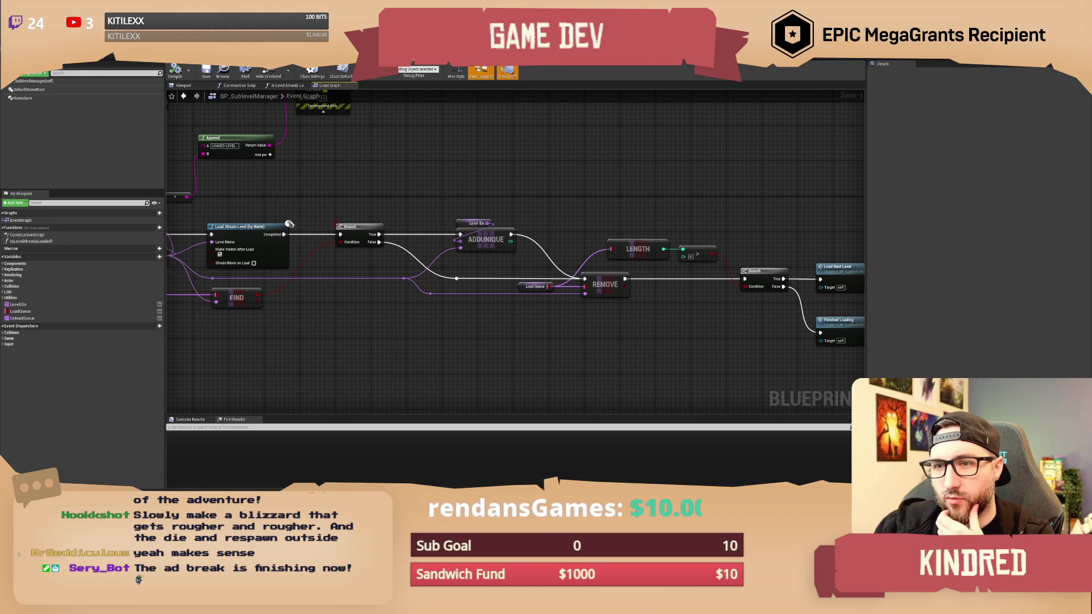
# Create a LoadingFinished event dispatcher with a Name input called LevelName, then compile and save.
pyautogui.scroll(3, 422, 190)
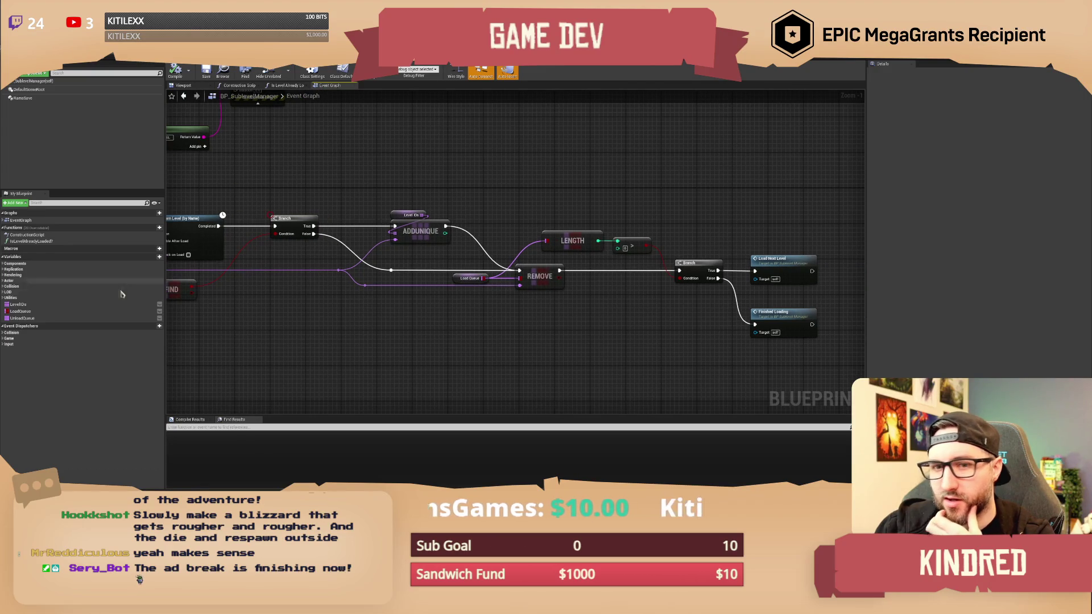
pyautogui.click(154, 328)
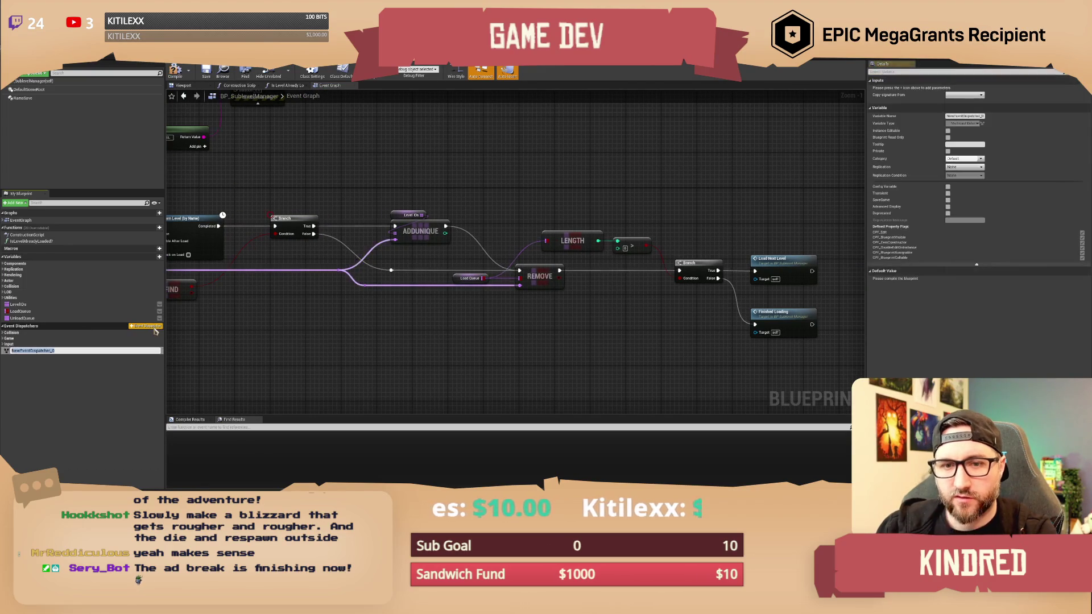
pyautogui.write('LoadingFinished')
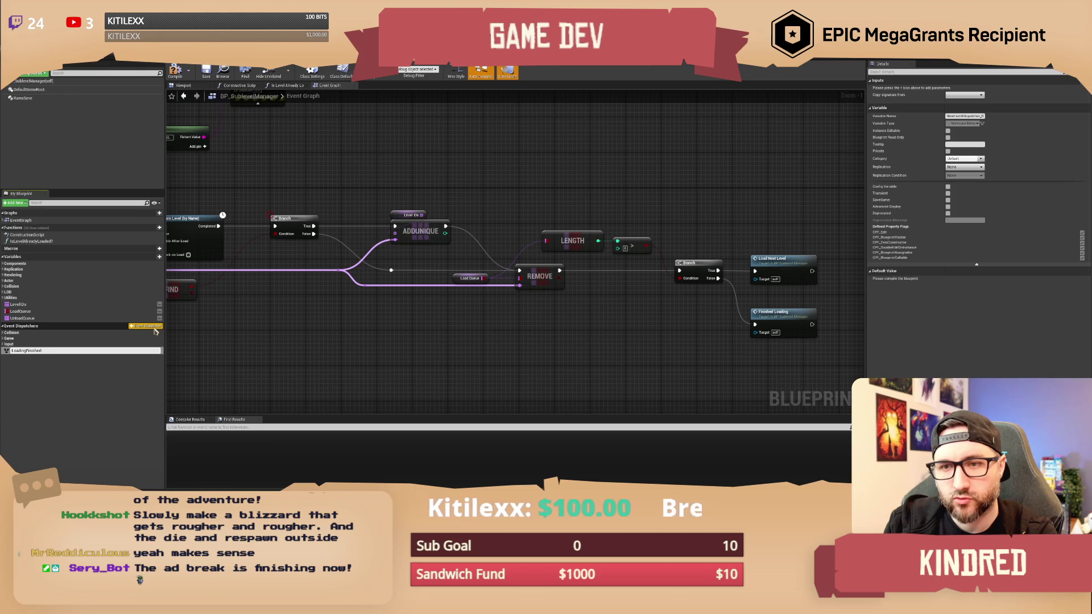
pyautogui.press('Return')
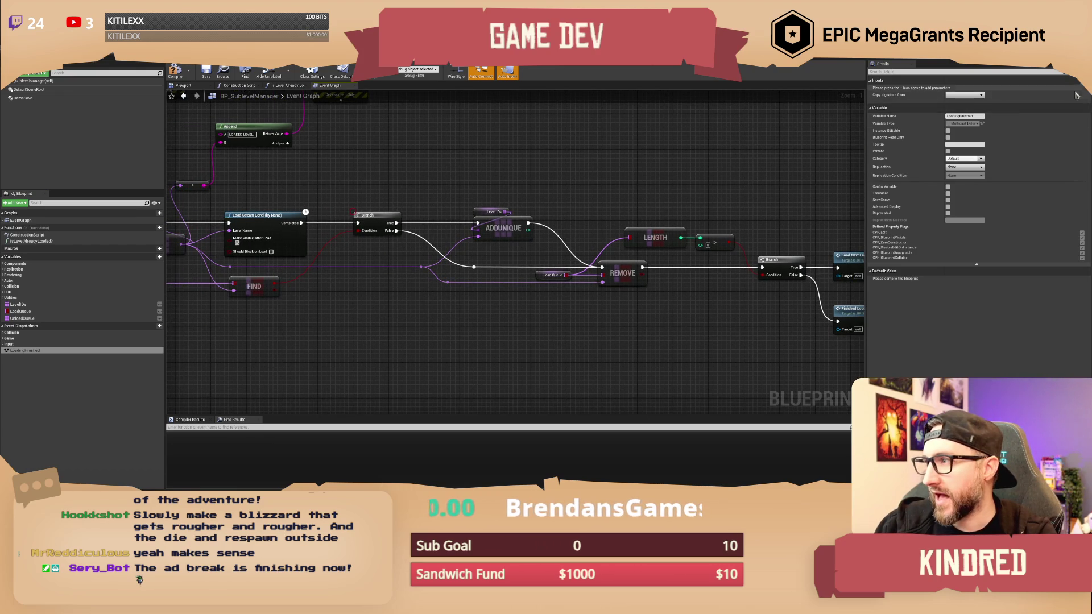
pyautogui.click(1058, 84)
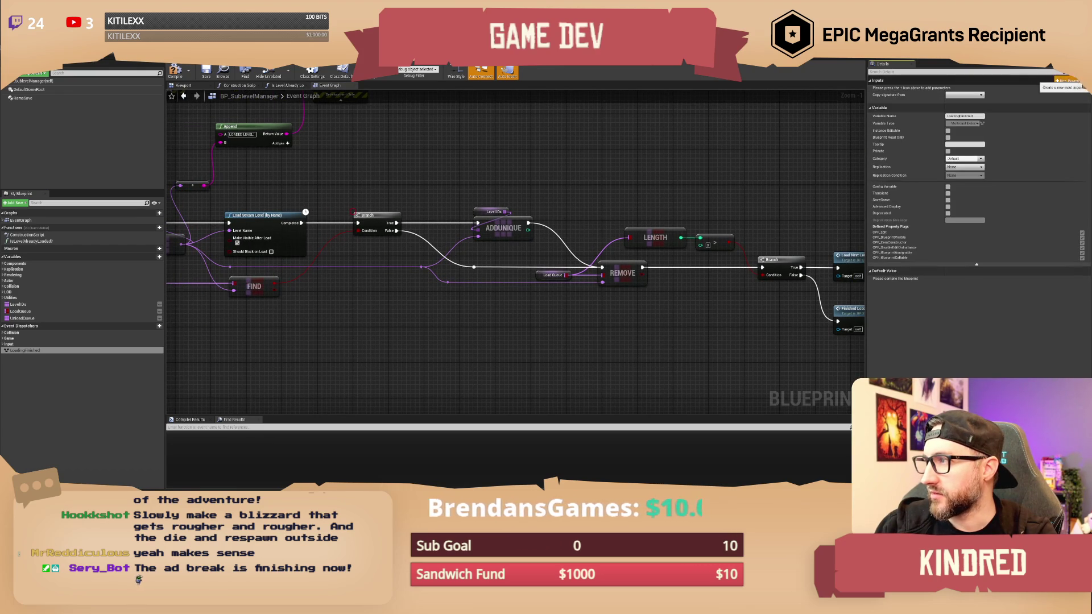
pyautogui.click(960, 89)
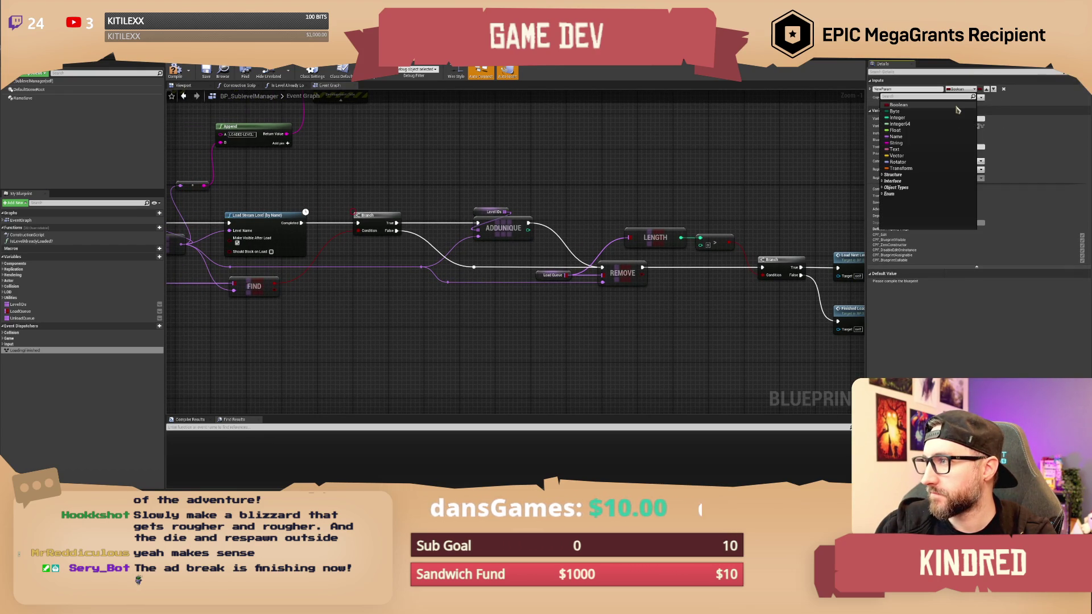
pyautogui.click(921, 136)
pyautogui.write('LevelName')
pyautogui.press('Return')
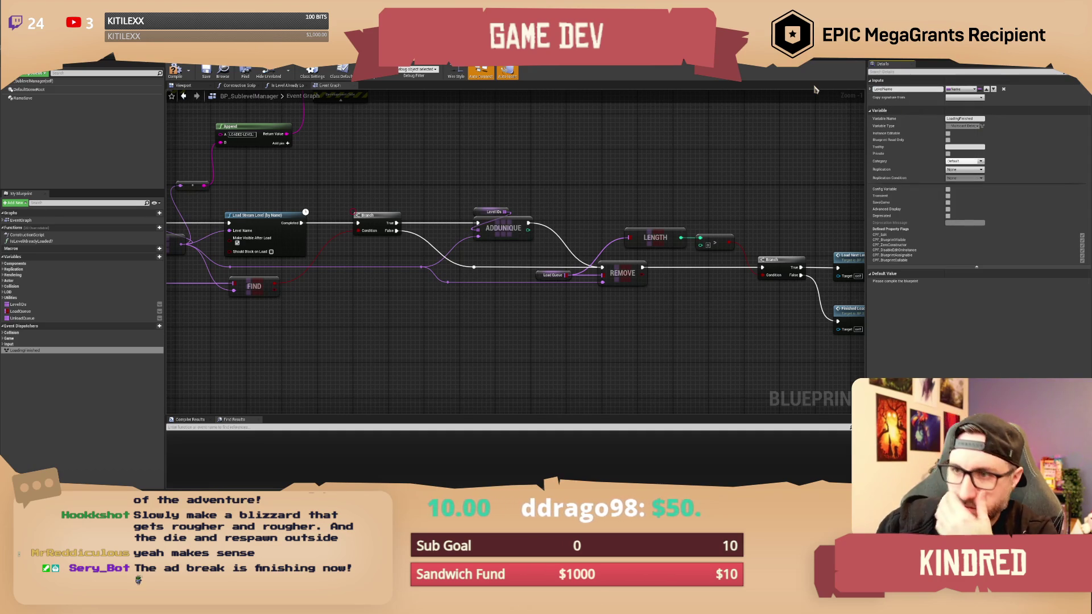
pyautogui.moveTo(387, 162); pyautogui.dragTo(421, 166)
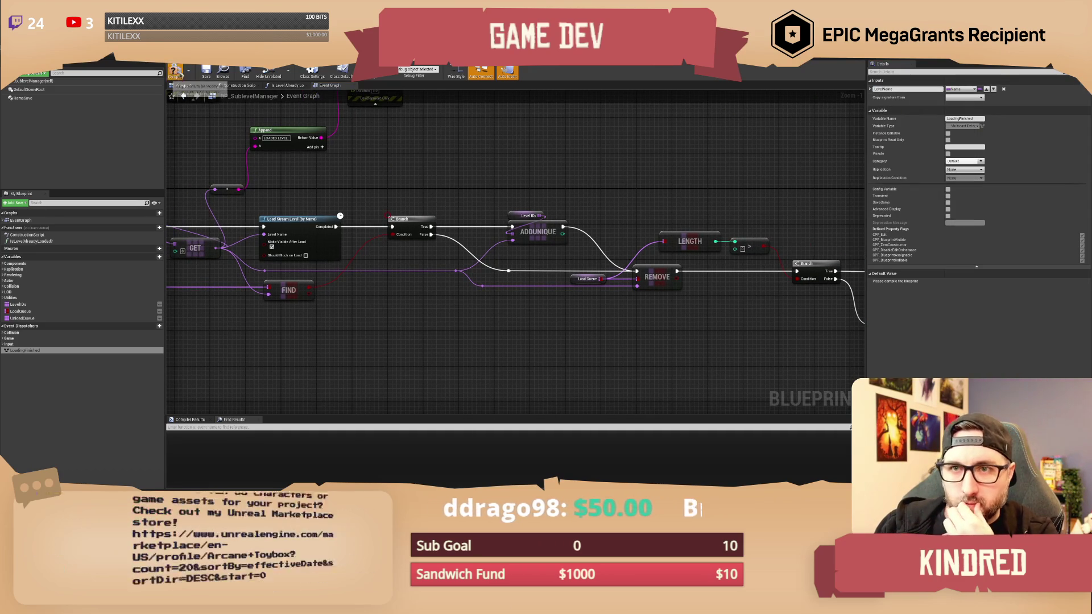
pyautogui.click(207, 79)
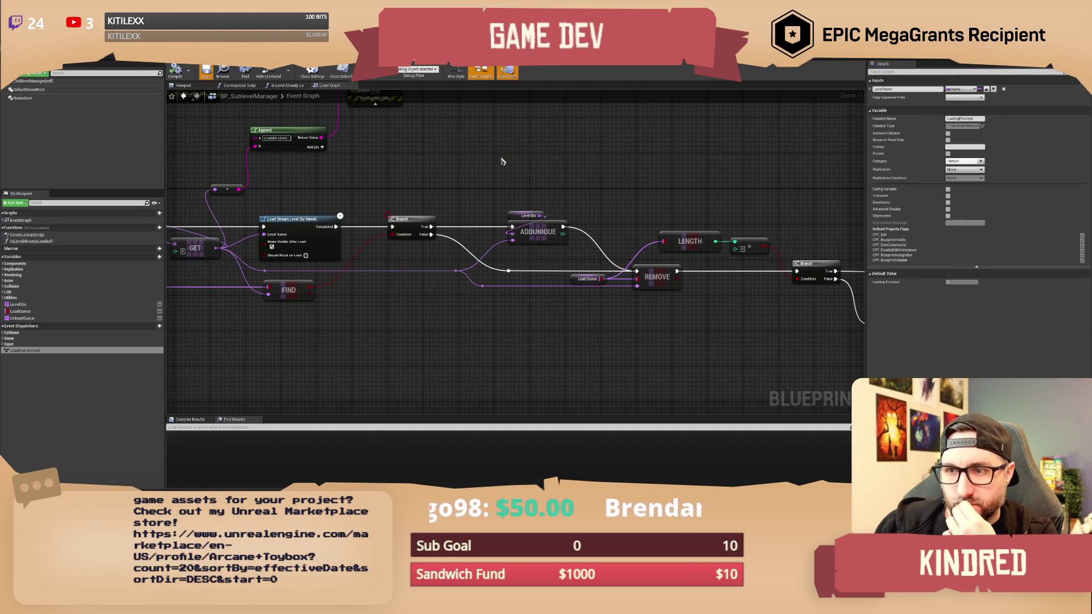
# Move the nodes from Branch onward to the right to make room after Load Stream Level.
pyautogui.scroll(-2, 449, 173)
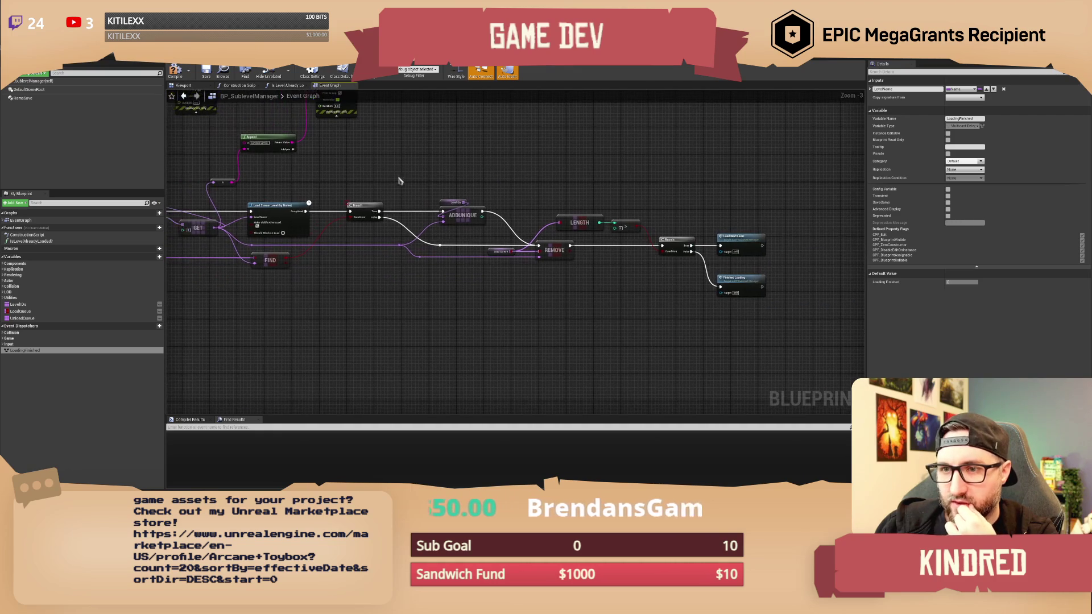
pyautogui.moveTo(352, 165); pyautogui.dragTo(783, 331)
pyautogui.scroll(2, 373, 211)
pyautogui.moveTo(372, 212); pyautogui.dragTo(461, 211)
pyautogui.click(375, 183)
pyautogui.moveTo(376, 183)
pyautogui.mouseDown()
pyautogui.moveTo(459, 186)
pyautogui.moveTo(462, 176)
pyautogui.moveTo(447, 180)
pyautogui.mouseUp()
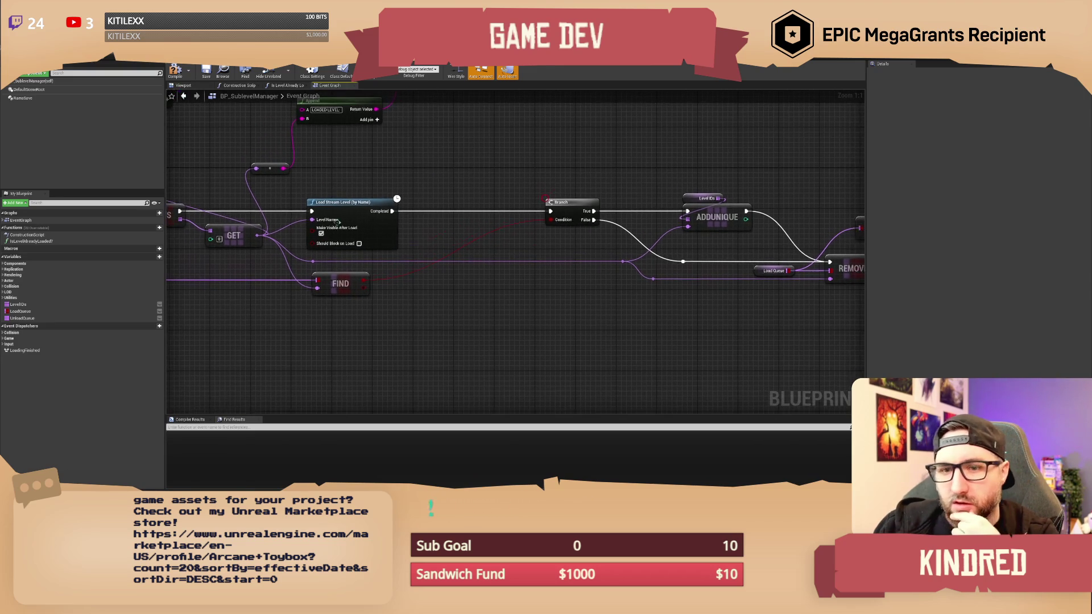
# Add a Call Loading Finished node, wire the level name into its Level Name input, and compile.
pyautogui.moveTo(25, 350); pyautogui.dragTo(435, 189)
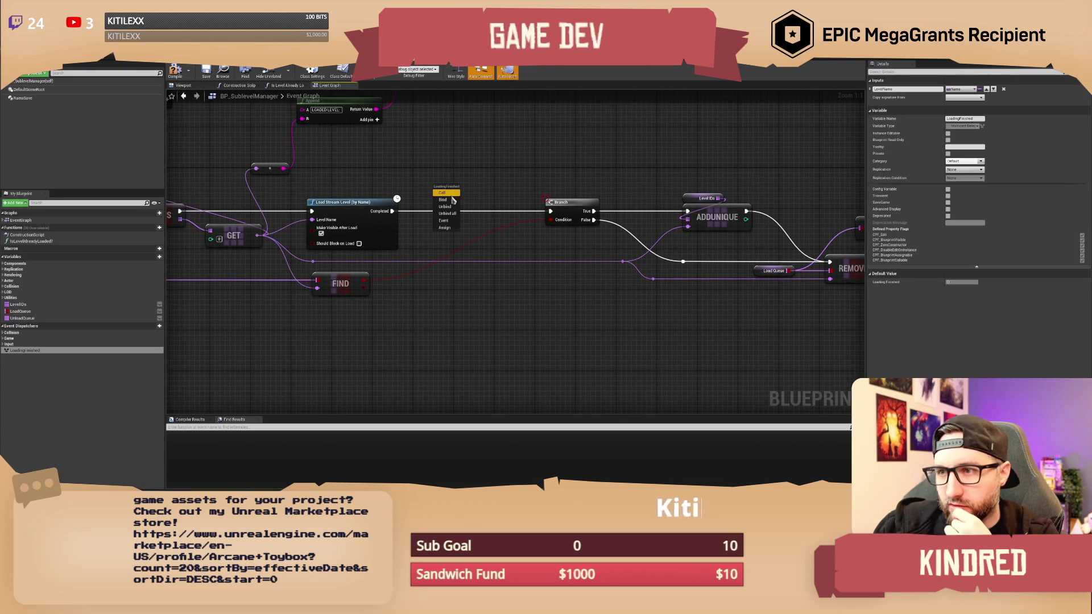
pyautogui.click(443, 193)
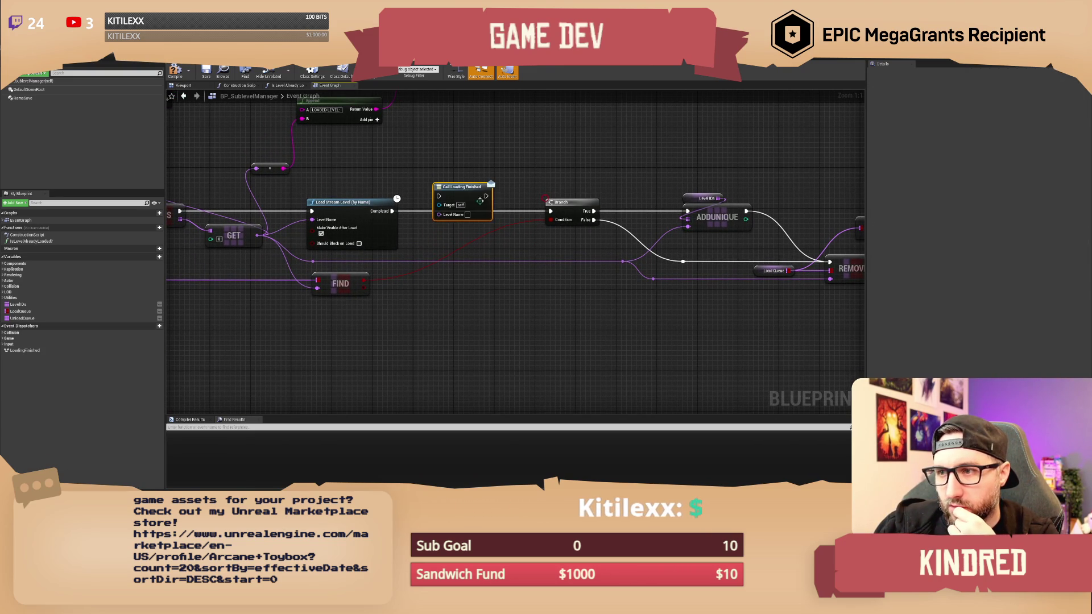
pyautogui.moveTo(463, 177); pyautogui.dragTo(515, 176)
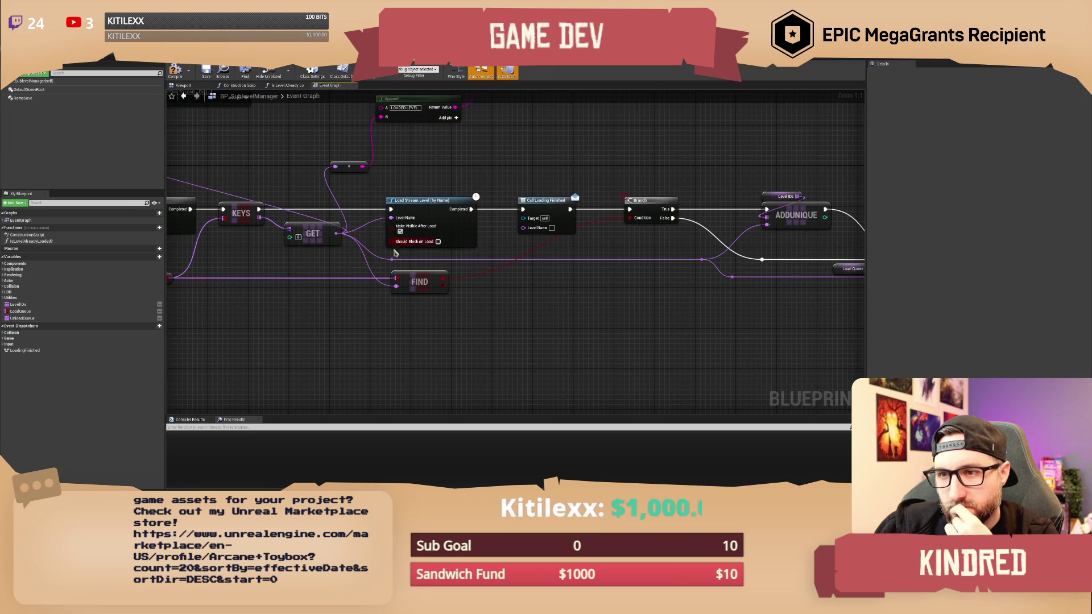
pyautogui.moveTo(322, 275); pyautogui.dragTo(278, 267)
pyautogui.moveTo(418, 259); pyautogui.dragTo(465, 231)
pyautogui.moveTo(493, 182); pyautogui.dragTo(453, 171)
pyautogui.click(207, 74)
# Pan along the loading chain to check Sequence, Do Once, Load Stream Level and Call Loading Finished.
pyautogui.scroll(-1, 480, 165)
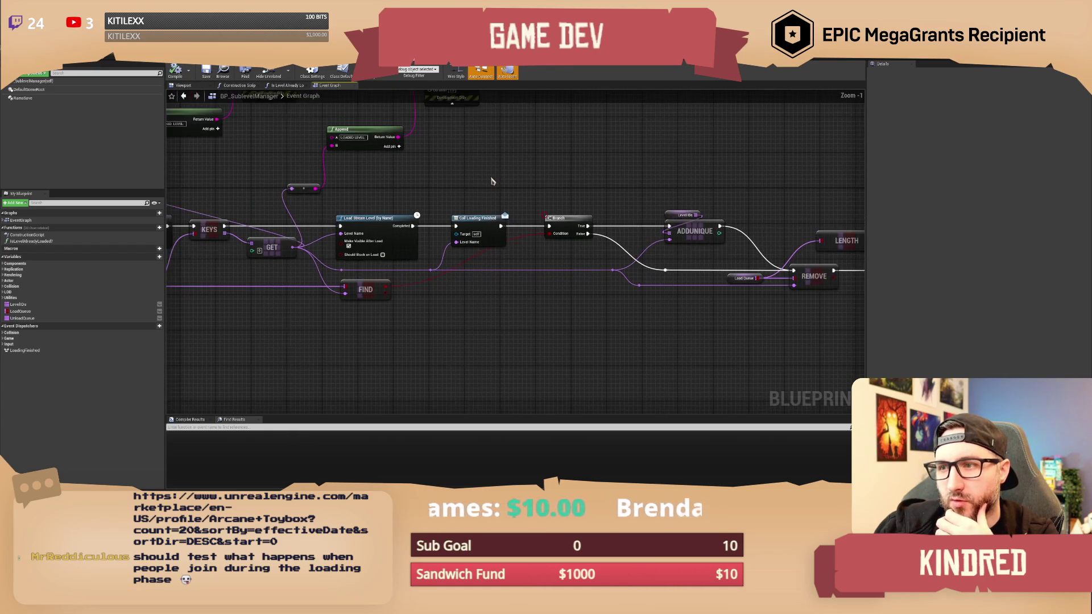
pyautogui.moveTo(493, 181)
pyautogui.mouseDown()
pyautogui.moveTo(519, 184)
pyautogui.moveTo(524, 222)
pyautogui.moveTo(653, 209)
pyautogui.mouseUp()
pyautogui.moveTo(398, 210); pyautogui.dragTo(654, 219)
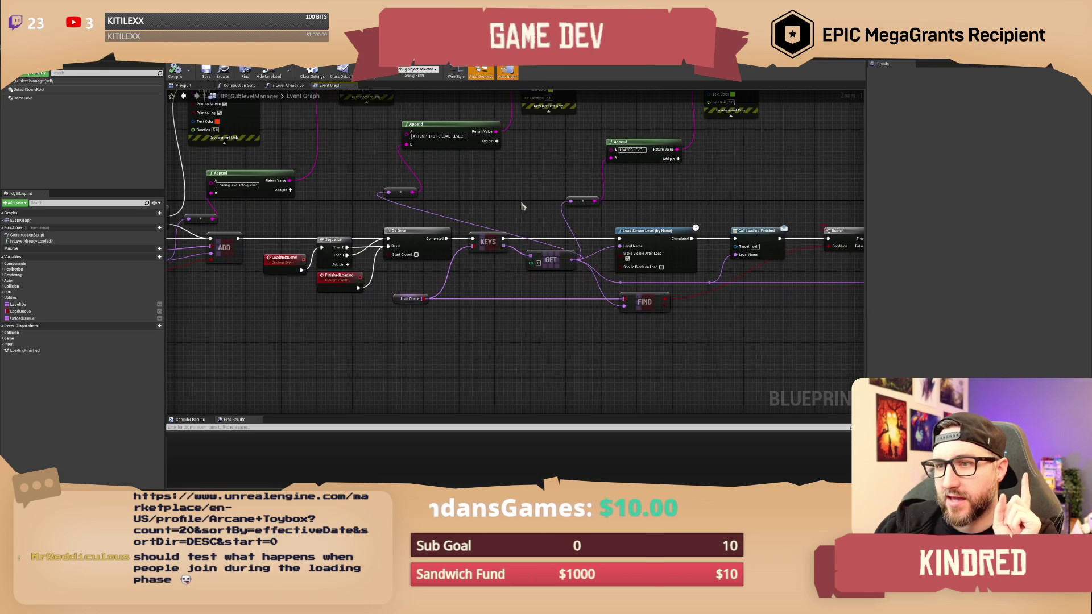
pyautogui.moveTo(525, 237); pyautogui.dragTo(551, 239)
pyautogui.moveTo(319, 194); pyautogui.dragTo(478, 207)
pyautogui.moveTo(565, 195); pyautogui.dragTo(418, 173)
pyautogui.moveTo(646, 219); pyautogui.dragTo(567, 221)
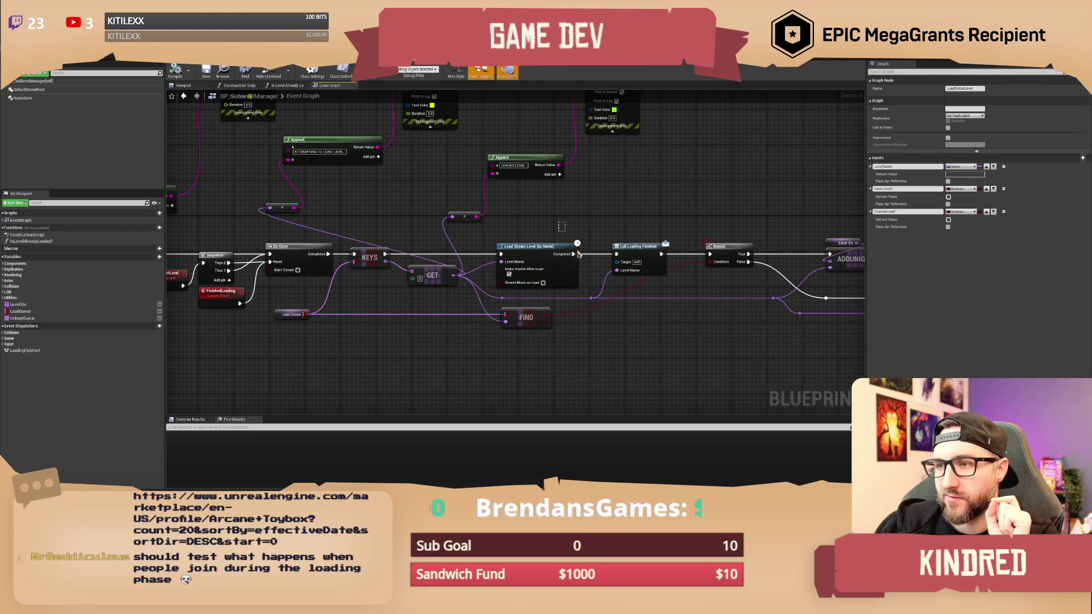
pyautogui.click(578, 252)
pyautogui.moveTo(650, 211); pyautogui.dragTo(504, 198)
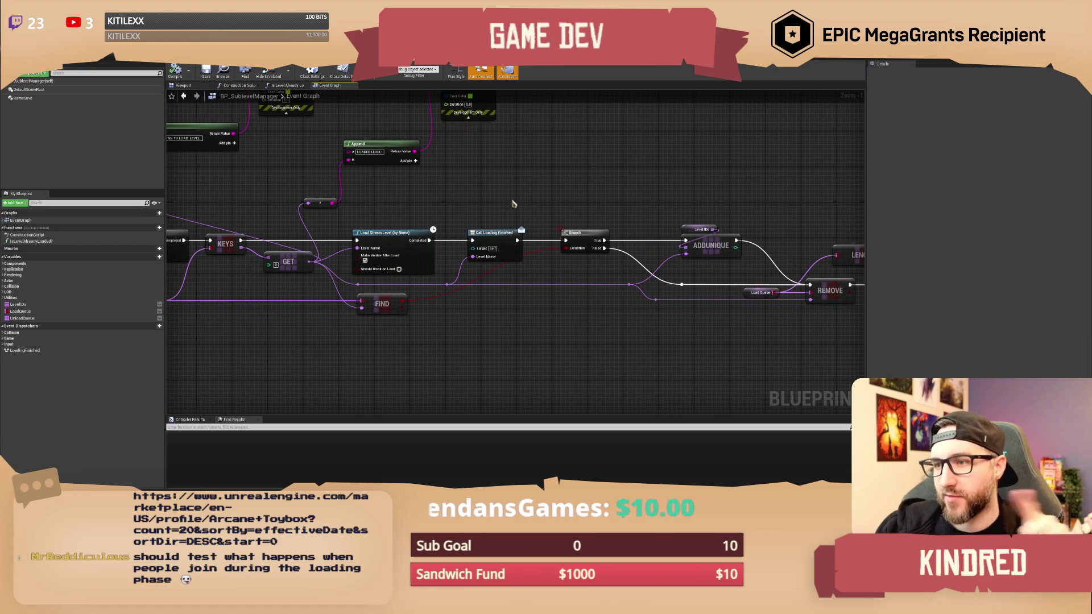
pyautogui.click(492, 250)
pyautogui.click(493, 207)
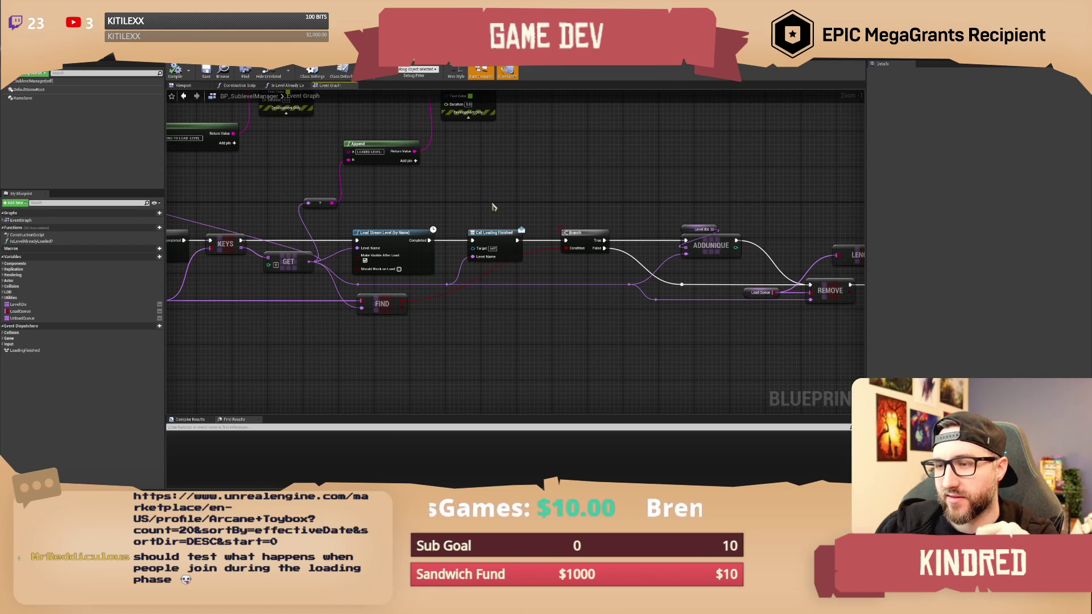
pyautogui.moveTo(493, 207); pyautogui.dragTo(481, 191)
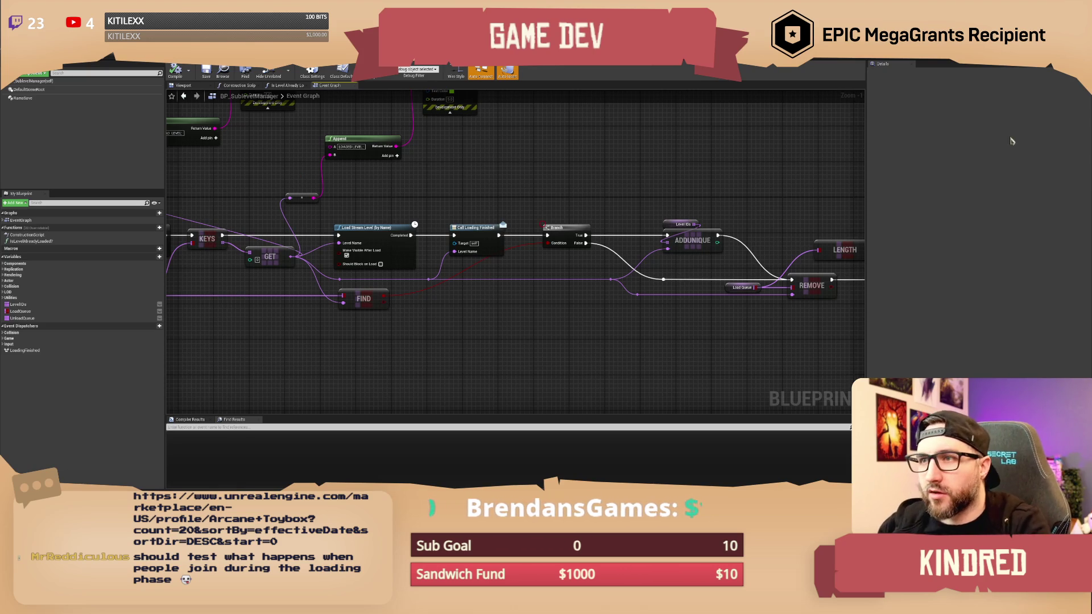
# Switch to BP_GlobalEventManager's Handle Calendar Events graph with its Load Global Level and Print String nodes.
pyautogui.click(342, 61)
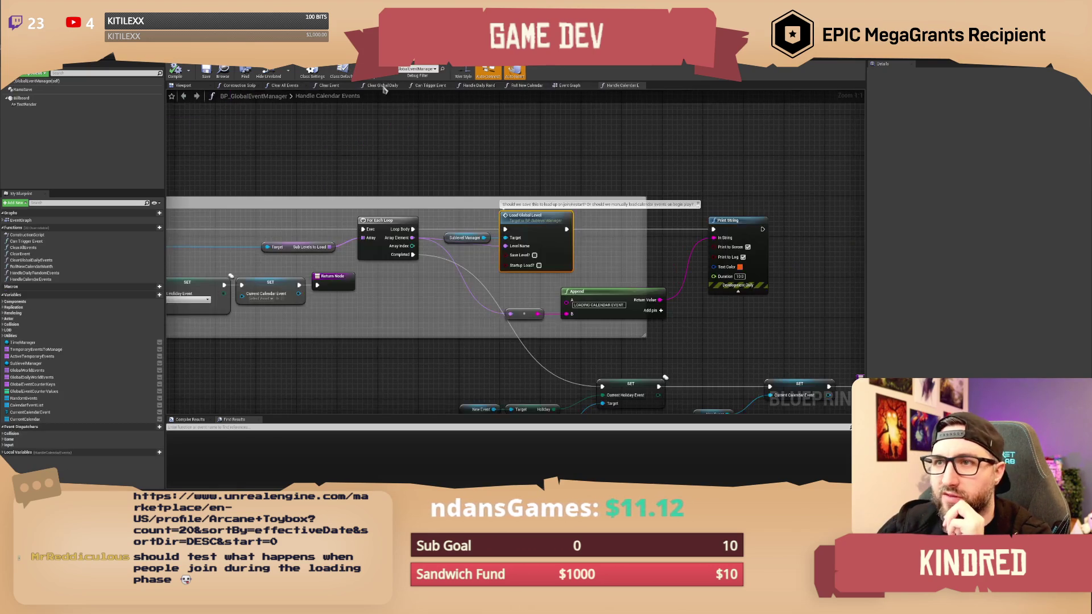
# Look over the Handle Calendar Events graph, then go to empty space in the Event Graph.
pyautogui.moveTo(475, 153)
pyautogui.mouseDown()
pyautogui.moveTo(544, 149)
pyautogui.moveTo(597, 168)
pyautogui.moveTo(518, 185)
pyautogui.moveTo(662, 216)
pyautogui.moveTo(588, 209)
pyautogui.moveTo(683, 196)
pyautogui.moveTo(594, 179)
pyautogui.moveTo(573, 94)
pyautogui.mouseUp()
pyautogui.scroll(-1, 682, 196)
pyautogui.moveTo(604, 160); pyautogui.dragTo(551, 155)
pyautogui.scroll(1, 551, 154)
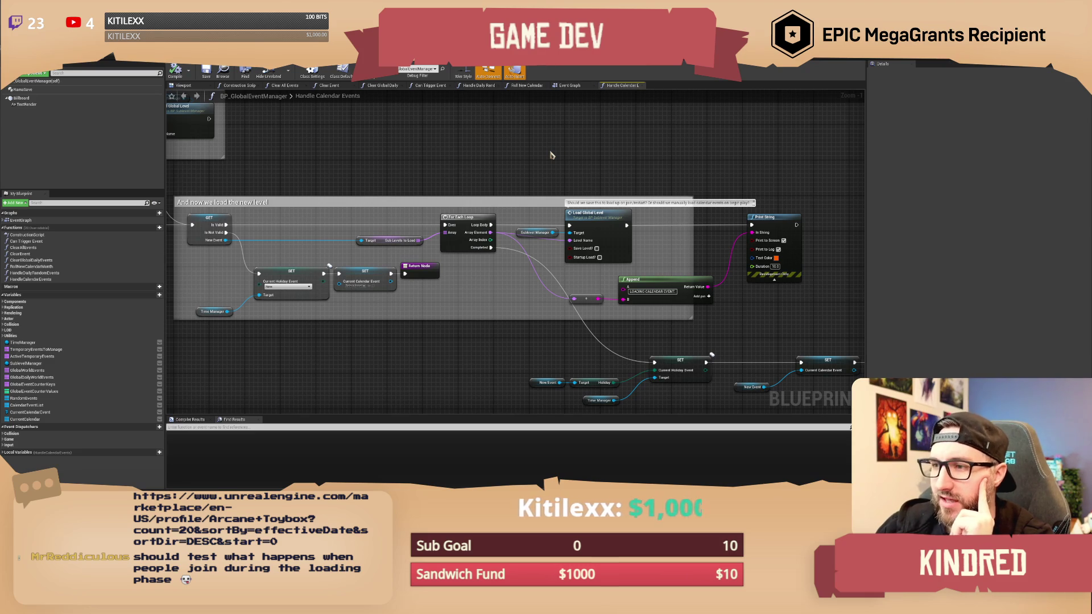
pyautogui.moveTo(622, 159)
pyautogui.mouseDown()
pyautogui.moveTo(612, 149)
pyautogui.moveTo(620, 140)
pyautogui.mouseUp()
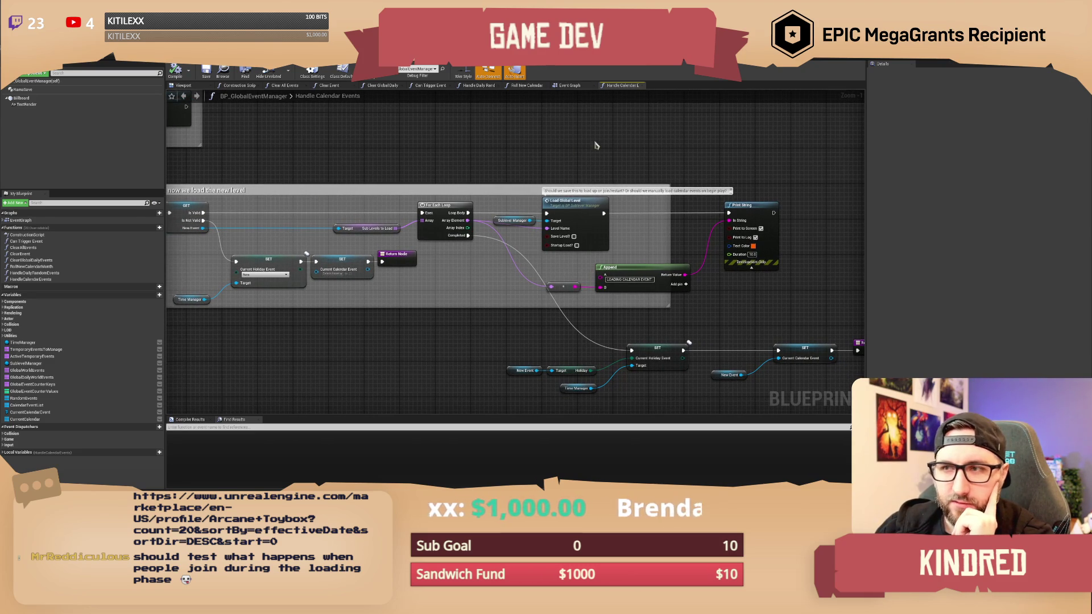
pyautogui.click(566, 85)
pyautogui.scroll(-1, 438, 298)
pyautogui.moveTo(438, 284)
pyautogui.mouseDown()
pyautogui.moveTo(446, 231)
pyautogui.moveTo(426, 240)
pyautogui.mouseUp()
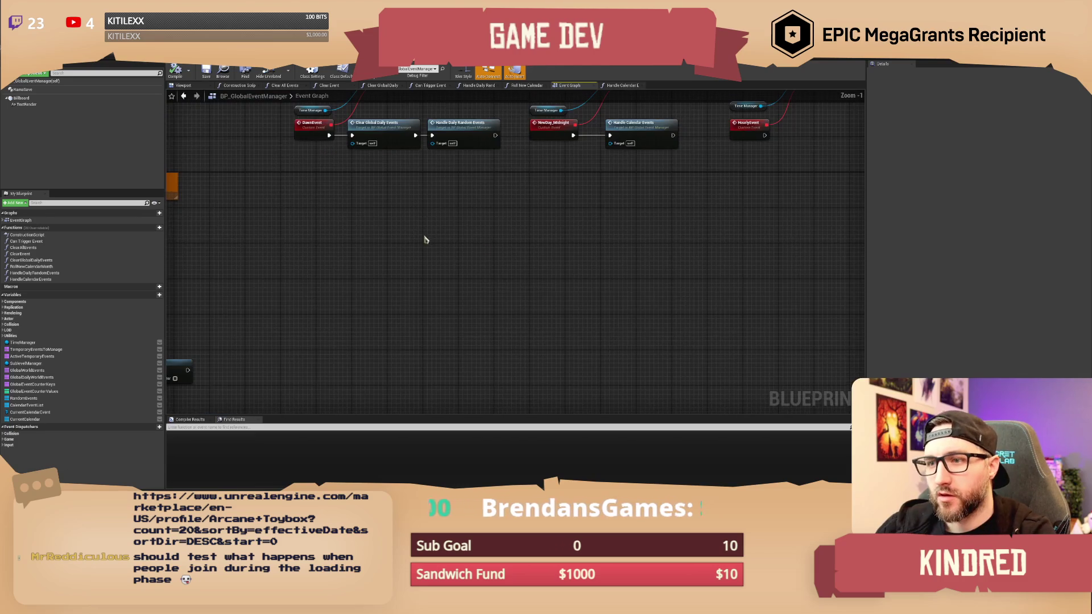
# Add a Custom Event named EventLoadingScreen and place it in open space.
pyautogui.rightClick(477, 246)
pyautogui.write('custom')
pyautogui.press('Return')
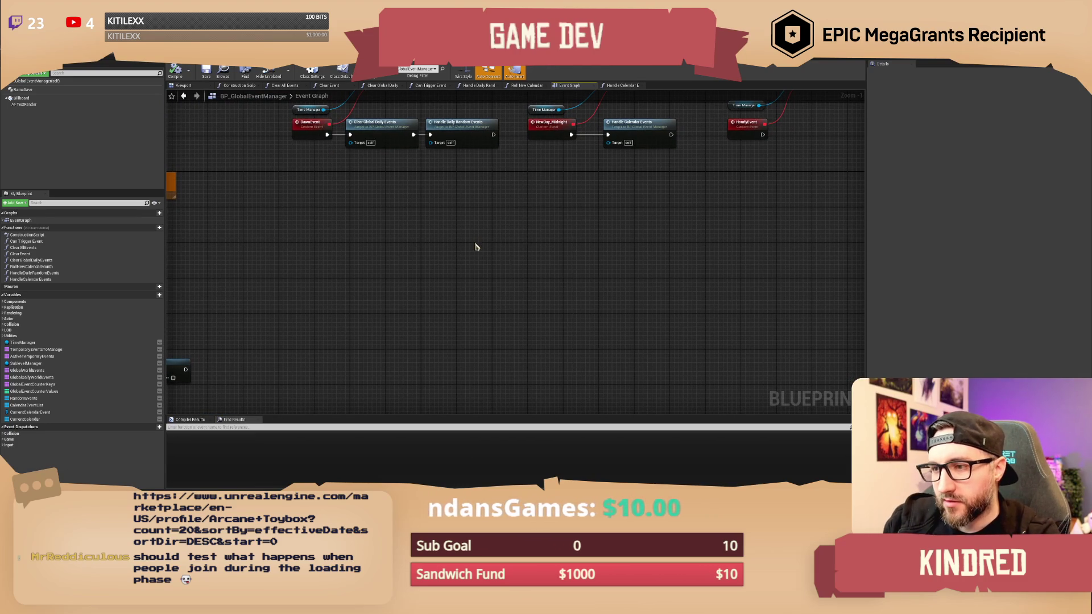
pyautogui.write('EventLoad')
pyautogui.write('ingScreen')
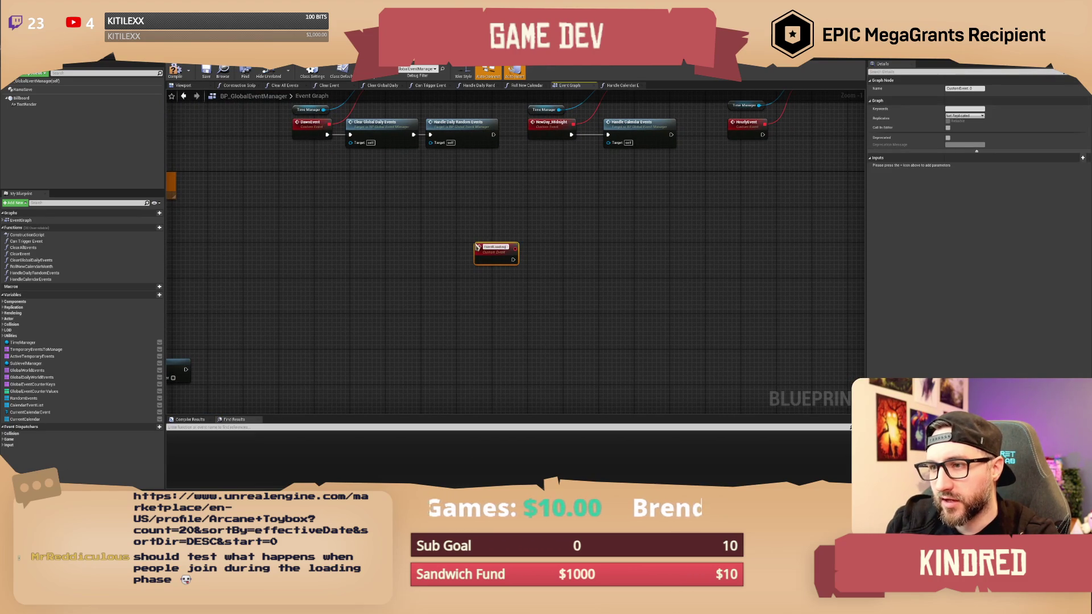
pyautogui.press('Return')
pyautogui.scroll(1, 477, 246)
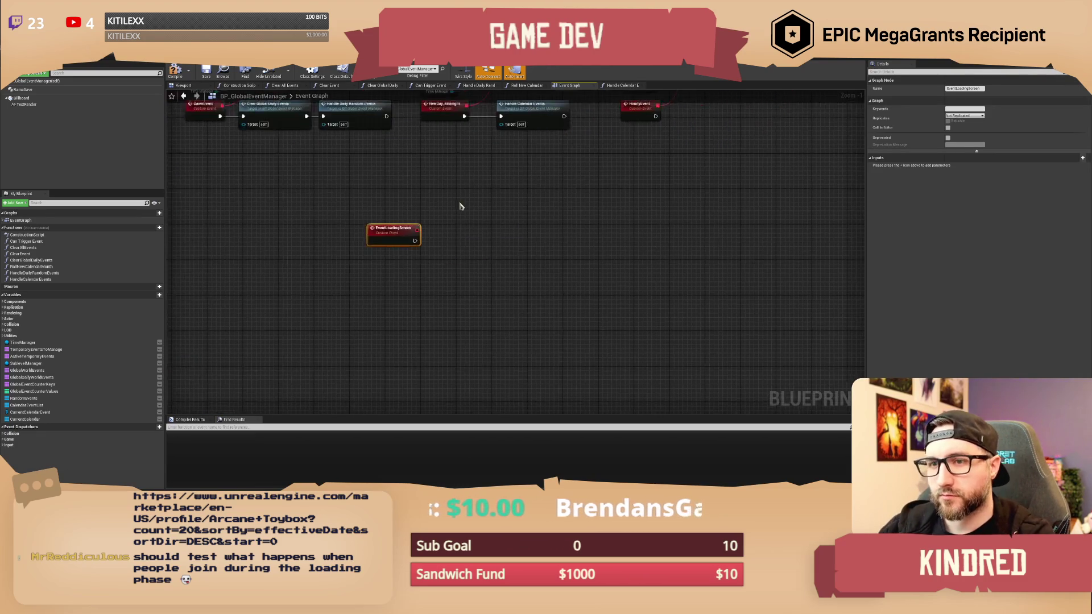
pyautogui.moveTo(403, 252)
pyautogui.mouseDown()
pyautogui.moveTo(420, 272)
pyautogui.moveTo(402, 278)
pyautogui.mouseUp()
pyautogui.click(441, 238)
pyautogui.moveTo(498, 251); pyautogui.dragTo(431, 218)
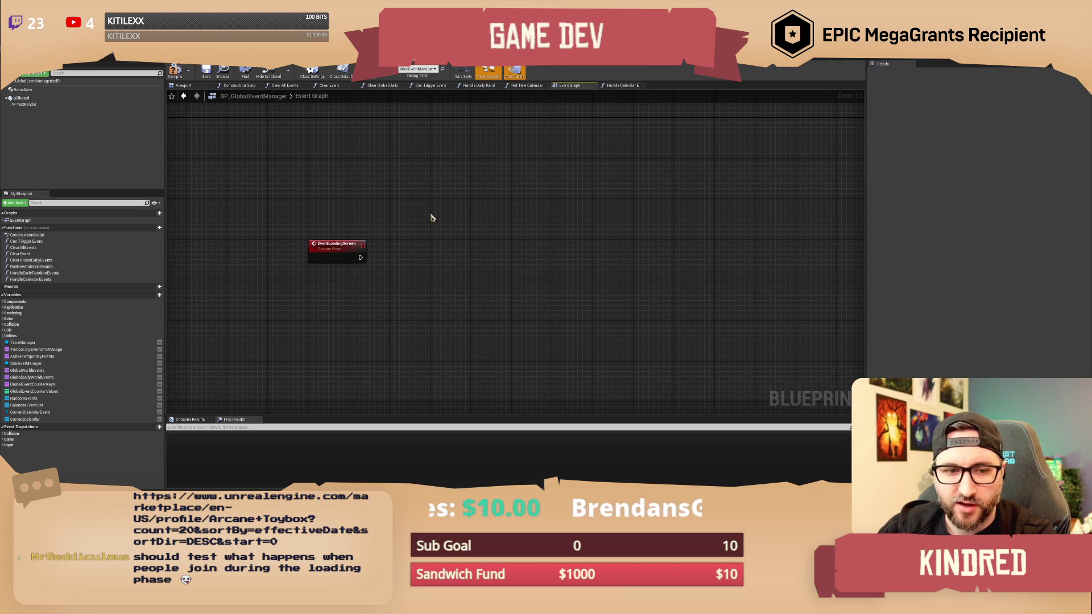
pyautogui.moveTo(431, 217); pyautogui.dragTo(459, 232)
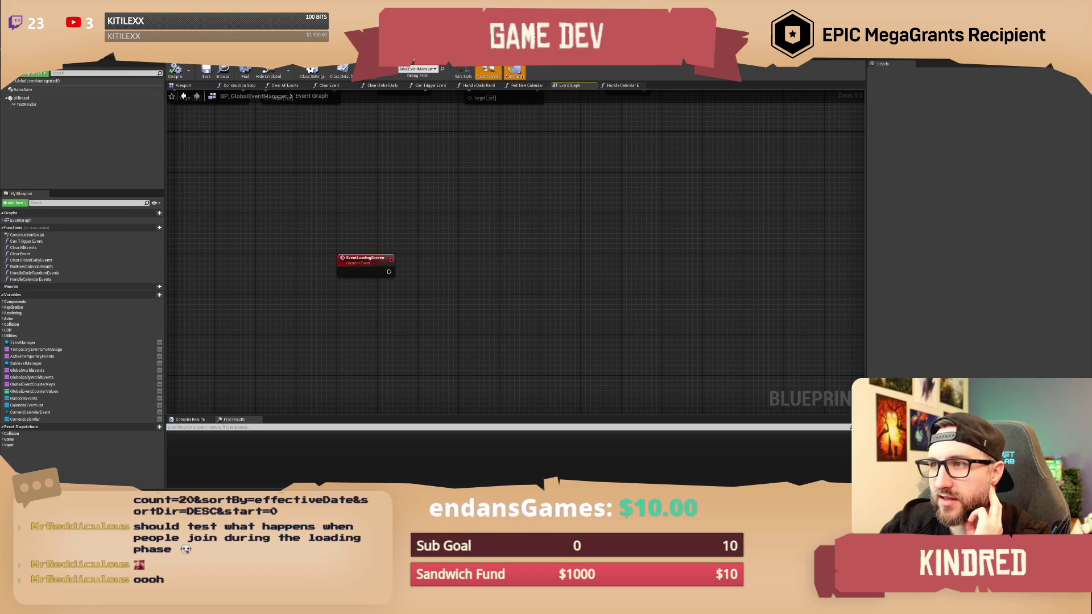
pyautogui.click(398, 57)
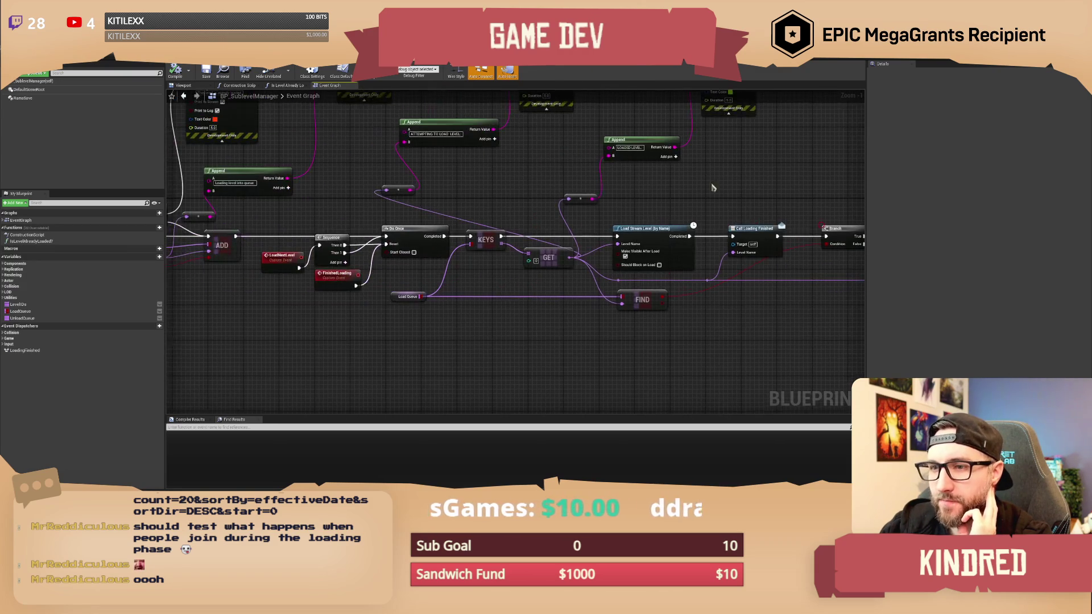
pyautogui.moveTo(725, 186)
pyautogui.mouseDown()
pyautogui.moveTo(628, 187)
pyautogui.moveTo(565, 221)
pyautogui.mouseUp()
pyautogui.scroll(2, 565, 221)
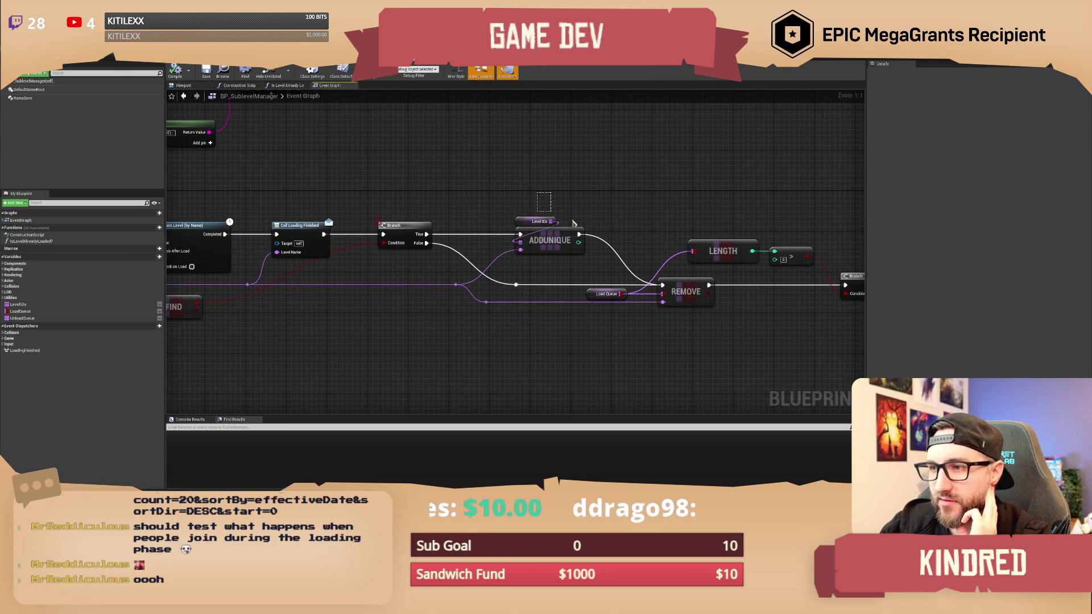
pyautogui.moveTo(606, 273); pyautogui.dragTo(505, 244)
pyautogui.click(506, 266)
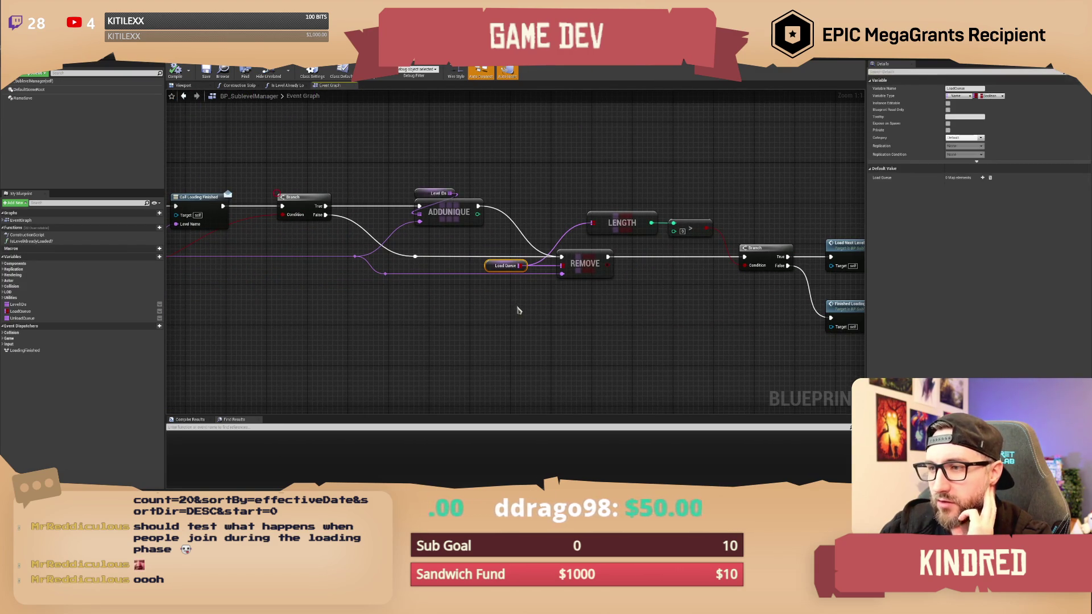
pyautogui.scroll(-1, 582, 188)
pyautogui.moveTo(582, 187)
pyautogui.mouseDown()
pyautogui.moveTo(500, 185)
pyautogui.moveTo(499, 171)
pyautogui.moveTo(453, 220)
pyautogui.moveTo(571, 199)
pyautogui.moveTo(510, 189)
pyautogui.mouseUp()
pyautogui.scroll(1, 572, 197)
pyautogui.moveTo(377, 199)
pyautogui.mouseDown()
pyautogui.moveTo(516, 195)
pyautogui.moveTo(429, 180)
pyautogui.mouseUp()
pyautogui.click(515, 195)
pyautogui.moveTo(524, 180); pyautogui.dragTo(384, 154)
pyautogui.moveTo(488, 314); pyautogui.dragTo(392, 250)
pyautogui.click(489, 311)
pyautogui.moveTo(575, 220); pyautogui.dragTo(452, 217)
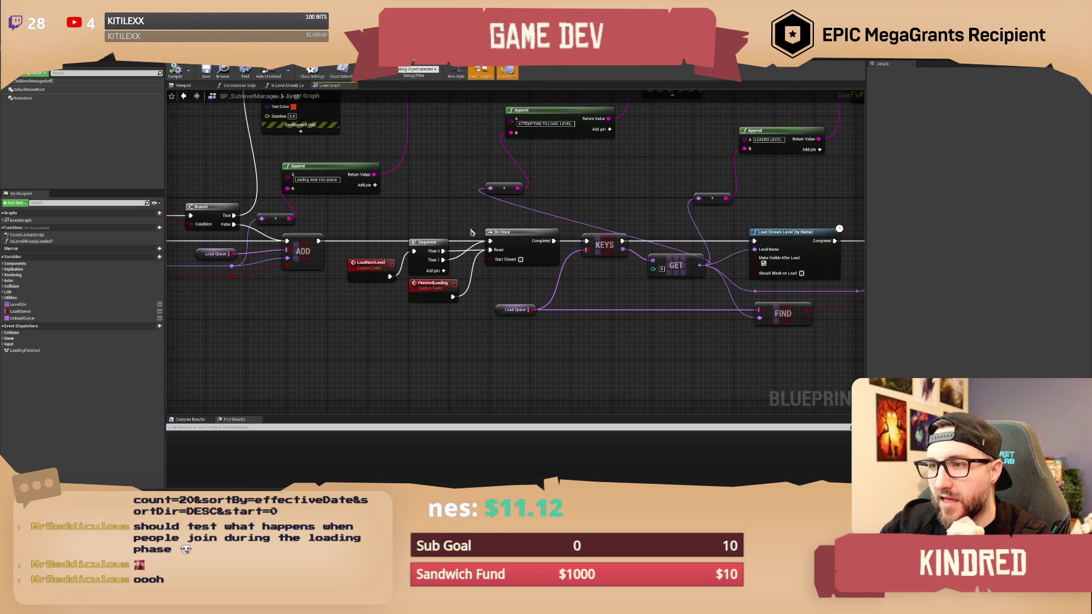
pyautogui.moveTo(489, 333); pyautogui.dragTo(349, 253)
pyautogui.click(427, 219)
pyautogui.moveTo(447, 213); pyautogui.dragTo(410, 208)
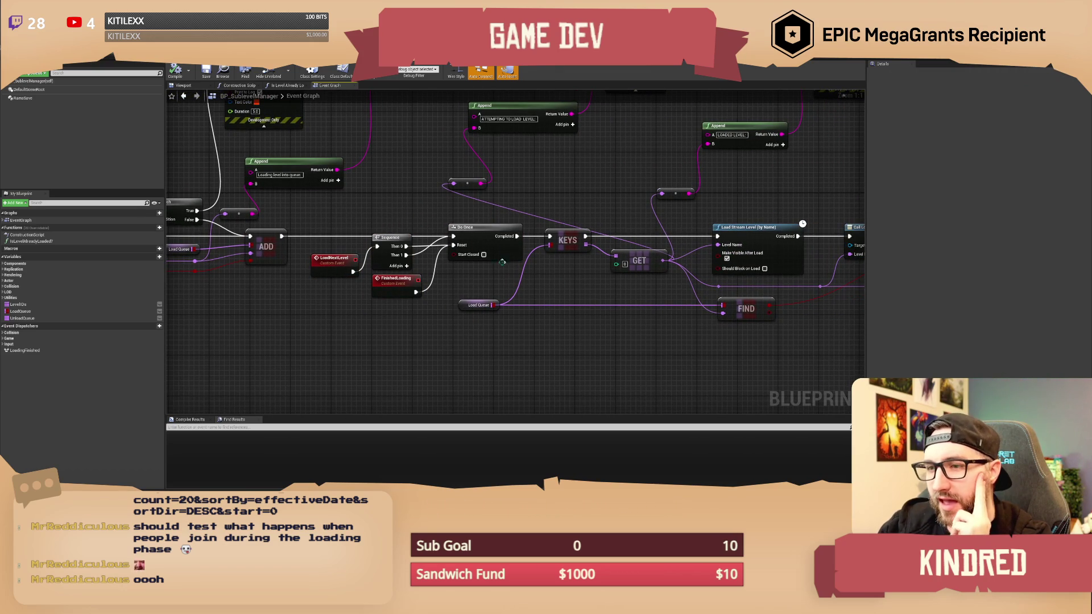
pyautogui.scroll(-1, 509, 250)
pyautogui.moveTo(509, 250)
pyautogui.mouseDown()
pyautogui.moveTo(427, 185)
pyautogui.moveTo(550, 170)
pyautogui.moveTo(589, 195)
pyautogui.moveTo(446, 241)
pyautogui.mouseUp()
pyautogui.scroll(1, 590, 195)
pyautogui.click(583, 213)
pyautogui.moveTo(614, 222)
pyautogui.mouseDown()
pyautogui.moveTo(671, 253)
pyautogui.moveTo(511, 216)
pyautogui.mouseUp()
pyautogui.moveTo(395, 195); pyautogui.dragTo(662, 283)
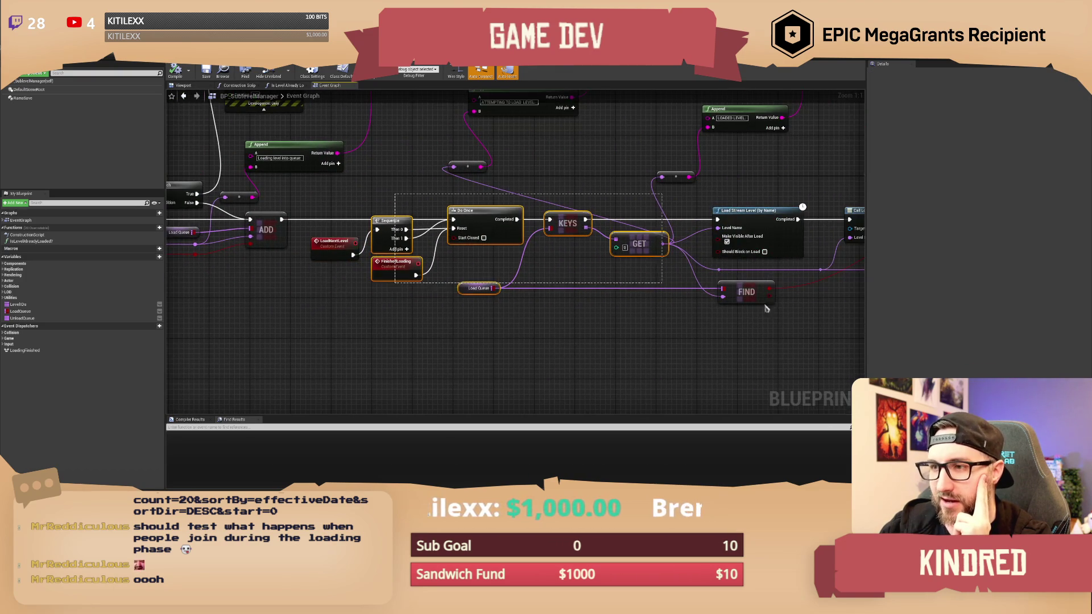
pyautogui.click(731, 300)
pyautogui.moveTo(794, 192); pyautogui.dragTo(542, 198)
pyautogui.moveTo(727, 193)
pyautogui.mouseDown()
pyautogui.moveTo(590, 176)
pyautogui.moveTo(577, 195)
pyautogui.mouseUp()
pyautogui.moveTo(546, 285); pyautogui.dragTo(775, 214)
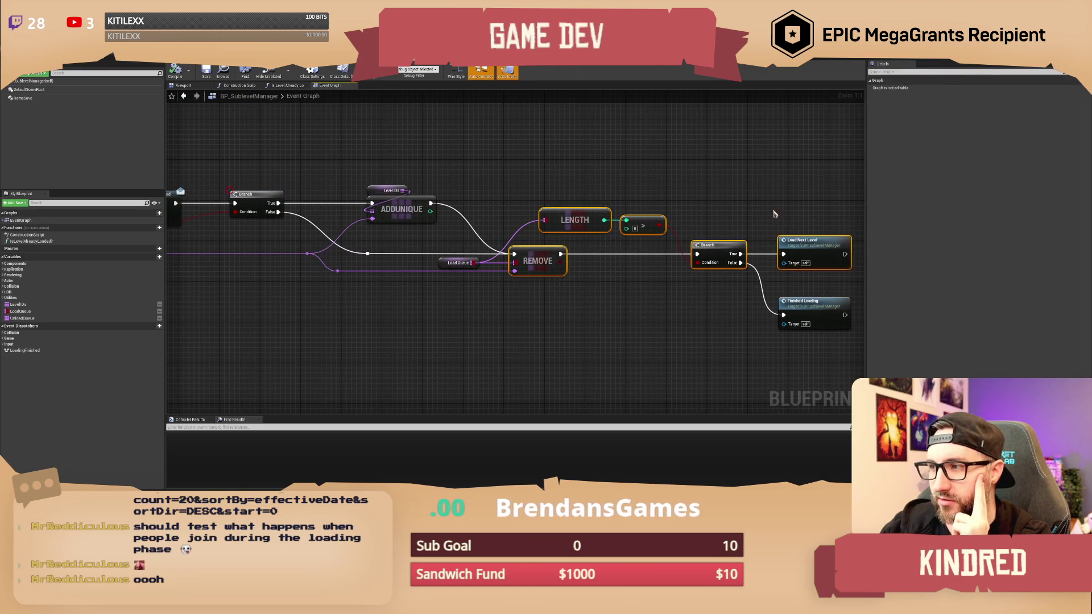
pyautogui.click(774, 214)
pyautogui.scroll(-2, 487, 176)
pyautogui.moveTo(487, 176); pyautogui.dragTo(537, 192)
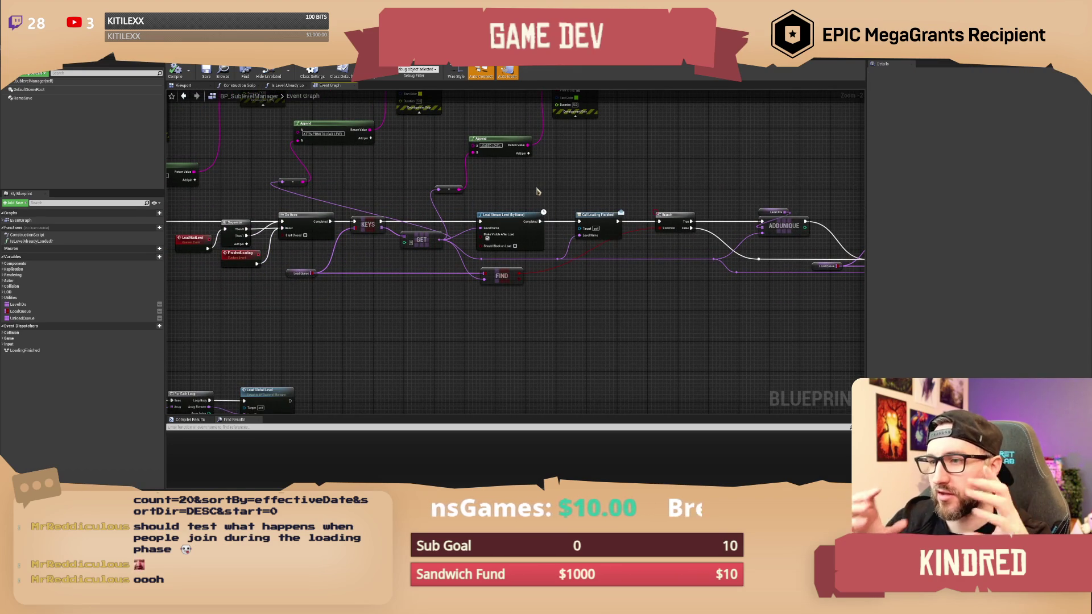
pyautogui.scroll(1, 584, 186)
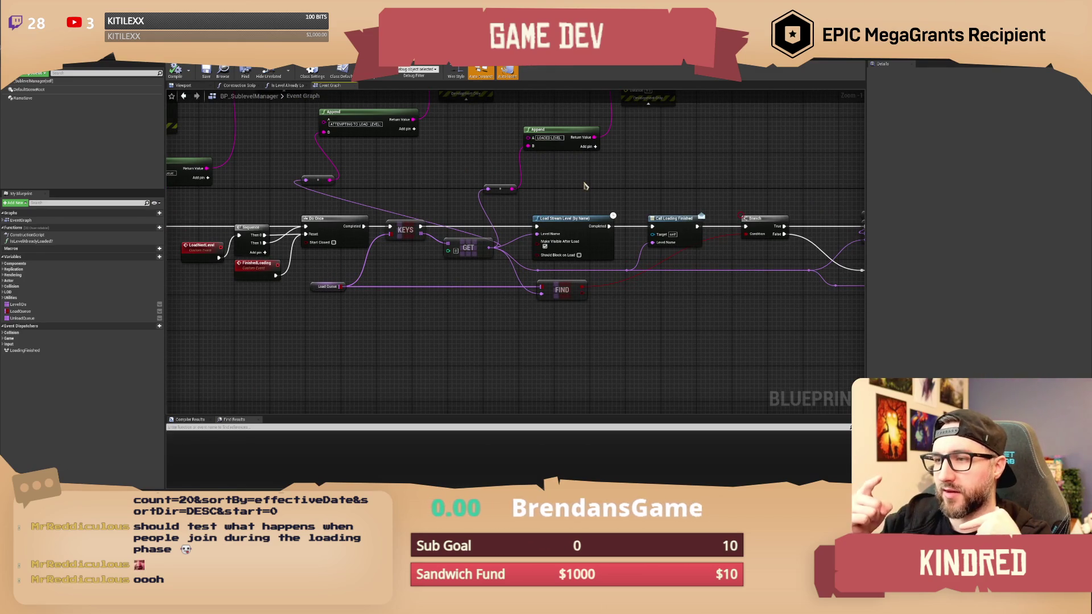
pyautogui.moveTo(584, 186)
pyautogui.mouseDown()
pyautogui.moveTo(515, 203)
pyautogui.moveTo(497, 253)
pyautogui.mouseUp()
pyautogui.scroll(-1, 515, 203)
pyautogui.scroll(-3, 629, 225)
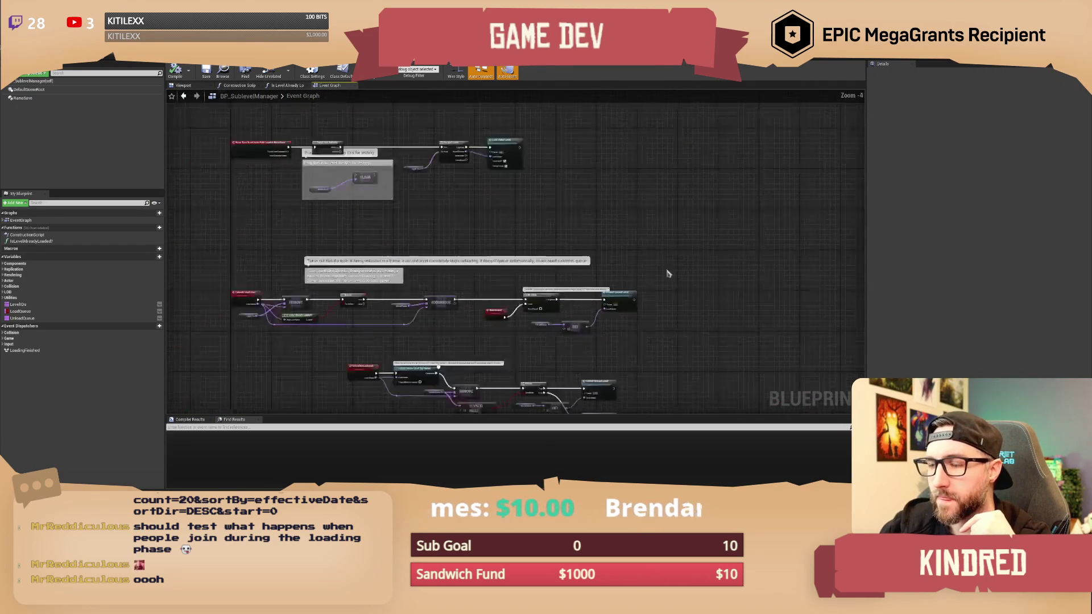
pyautogui.scroll(3, 628, 225)
pyautogui.moveTo(531, 288)
pyautogui.mouseDown()
pyautogui.moveTo(528, 319)
pyautogui.moveTo(499, 341)
pyautogui.mouseUp()
pyautogui.scroll(1, 529, 320)
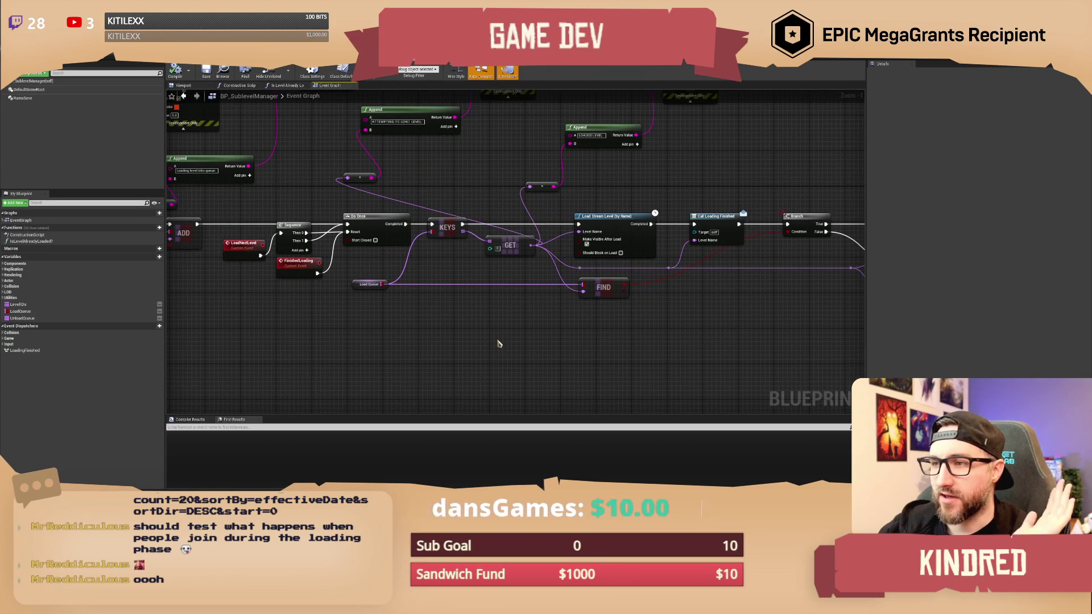
pyautogui.scroll(-1, 498, 343)
pyautogui.moveTo(498, 343); pyautogui.dragTo(533, 351)
pyautogui.scroll(1, 533, 352)
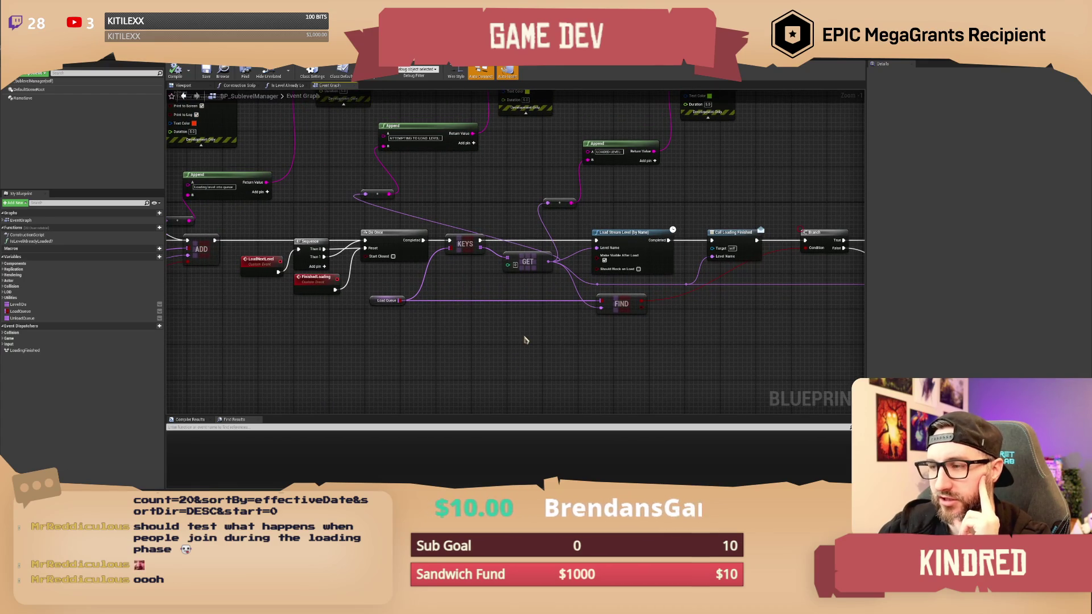
pyautogui.moveTo(526, 340)
pyautogui.mouseDown()
pyautogui.moveTo(539, 280)
pyautogui.moveTo(529, 178)
pyautogui.moveTo(429, 210)
pyautogui.moveTo(418, 199)
pyautogui.mouseUp()
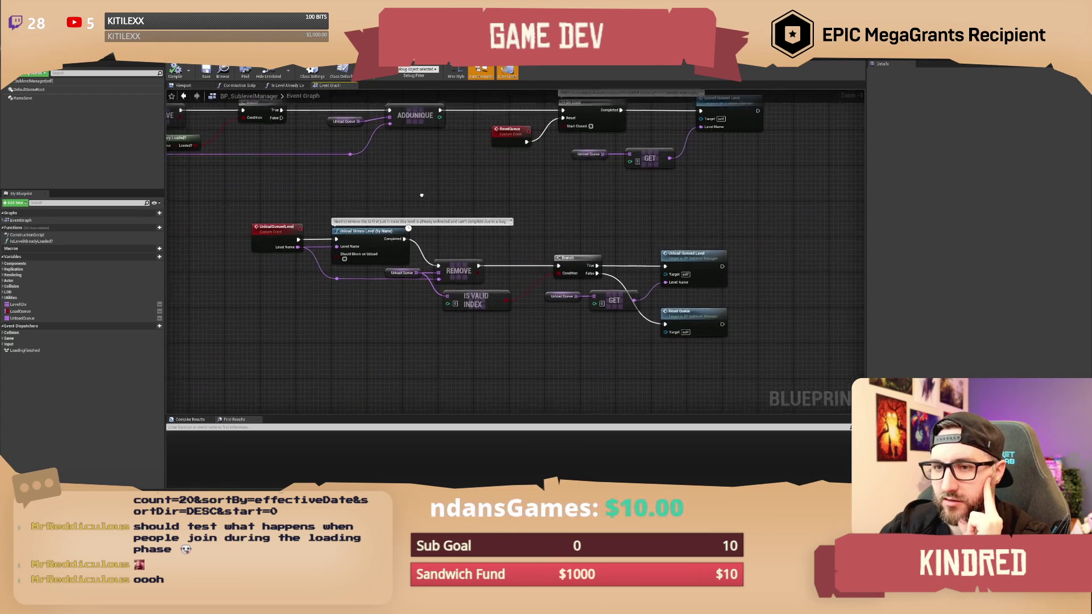
pyautogui.moveTo(267, 198)
pyautogui.mouseDown()
pyautogui.moveTo(449, 284)
pyautogui.moveTo(718, 357)
pyautogui.mouseUp()
pyautogui.moveTo(718, 357); pyautogui.dragTo(718, 356)
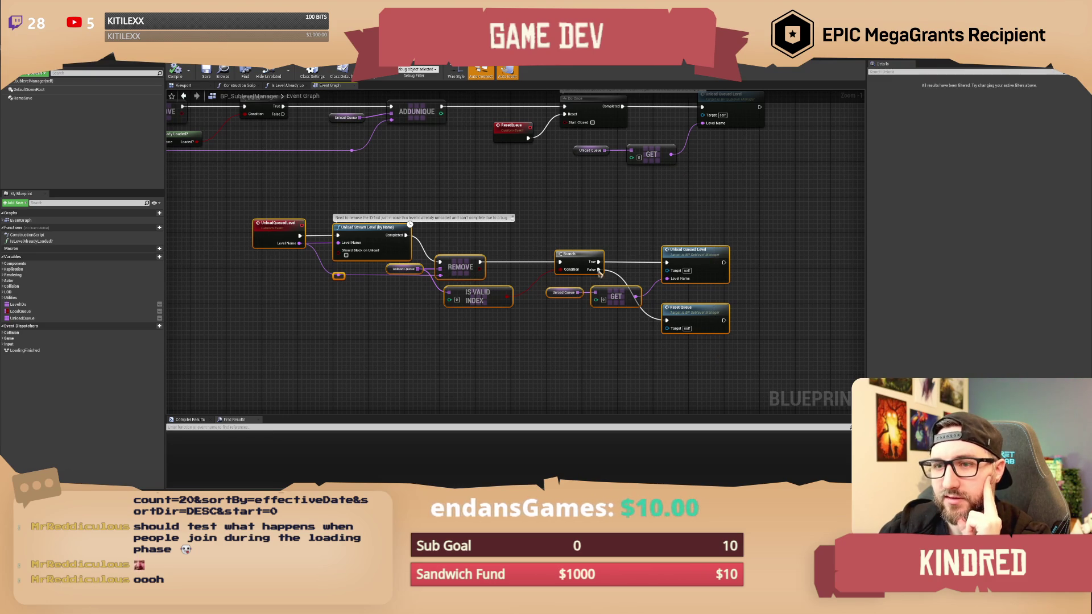
pyautogui.moveTo(218, 199)
pyautogui.mouseDown()
pyautogui.moveTo(536, 311)
pyautogui.moveTo(765, 355)
pyautogui.moveTo(264, 198)
pyautogui.mouseUp()
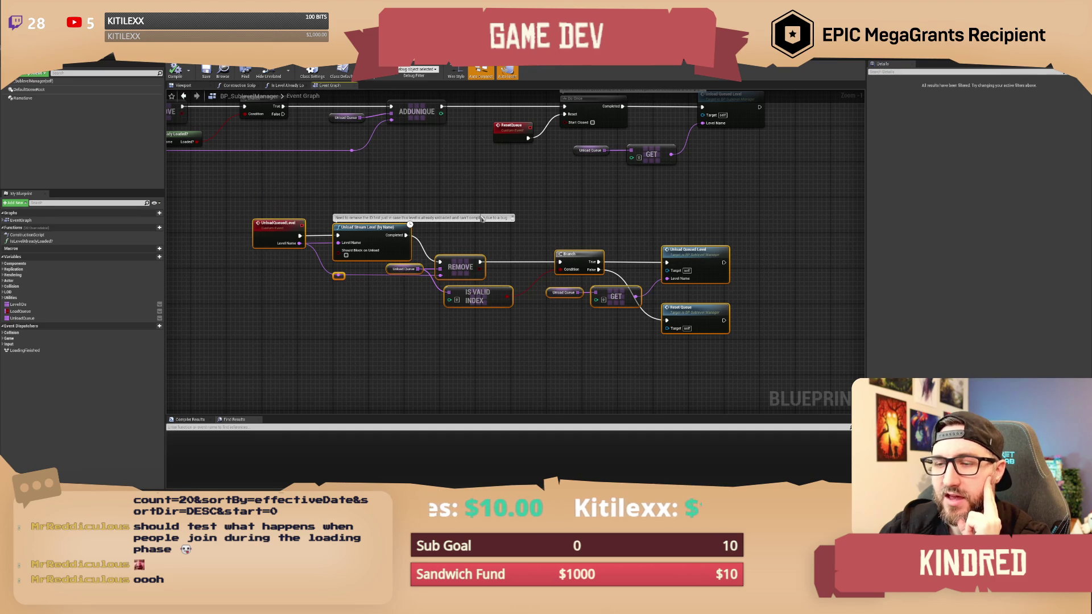
pyautogui.moveTo(487, 176); pyautogui.dragTo(483, 241)
pyautogui.scroll(-1, 484, 241)
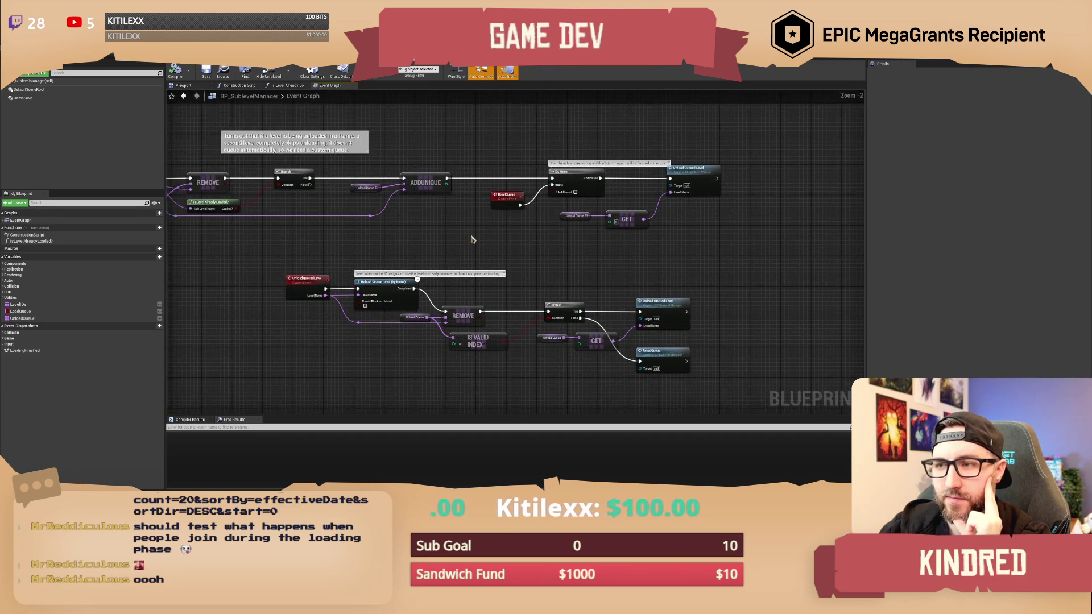
pyautogui.scroll(-2, 471, 239)
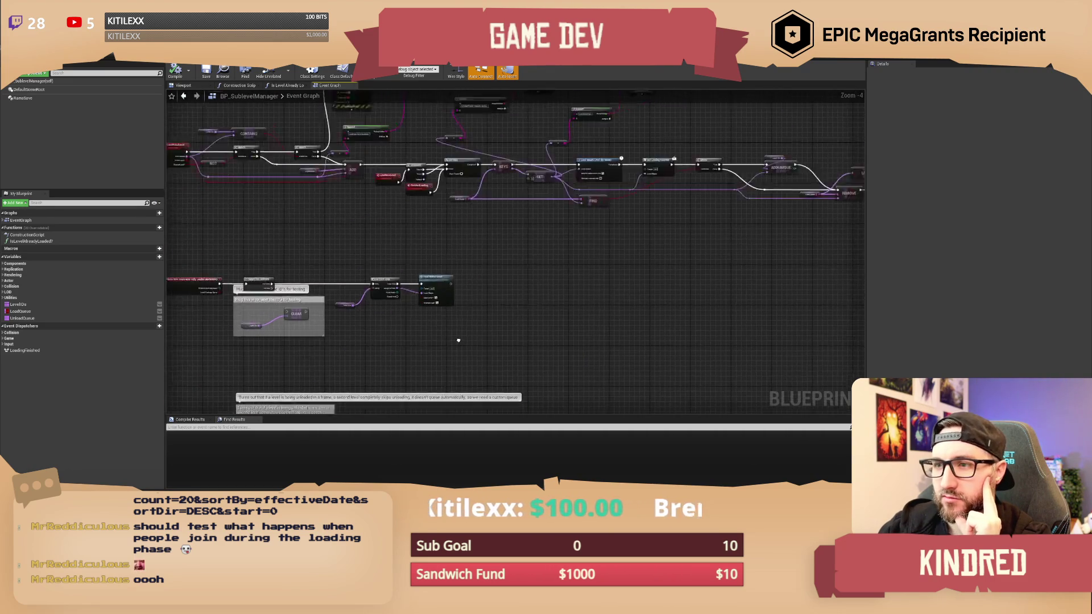
pyautogui.scroll(2, 502, 249)
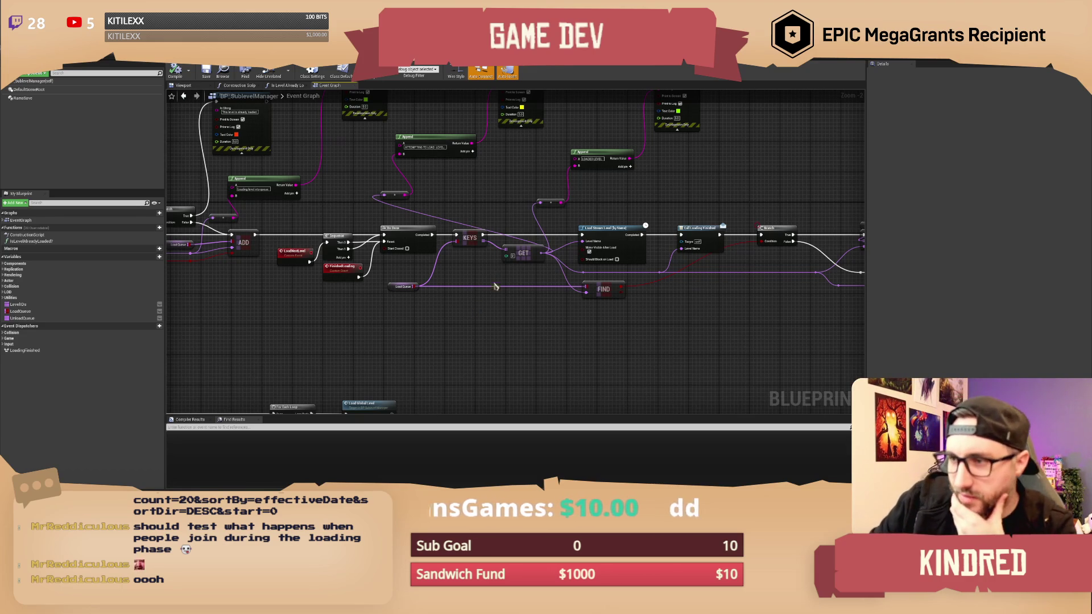
pyautogui.moveTo(511, 327)
pyautogui.mouseDown()
pyautogui.moveTo(449, 302)
pyautogui.moveTo(402, 332)
pyautogui.moveTo(499, 202)
pyautogui.moveTo(512, 204)
pyautogui.moveTo(489, 282)
pyautogui.moveTo(577, 278)
pyautogui.mouseUp()
pyautogui.scroll(1, 449, 303)
pyautogui.click(547, 213)
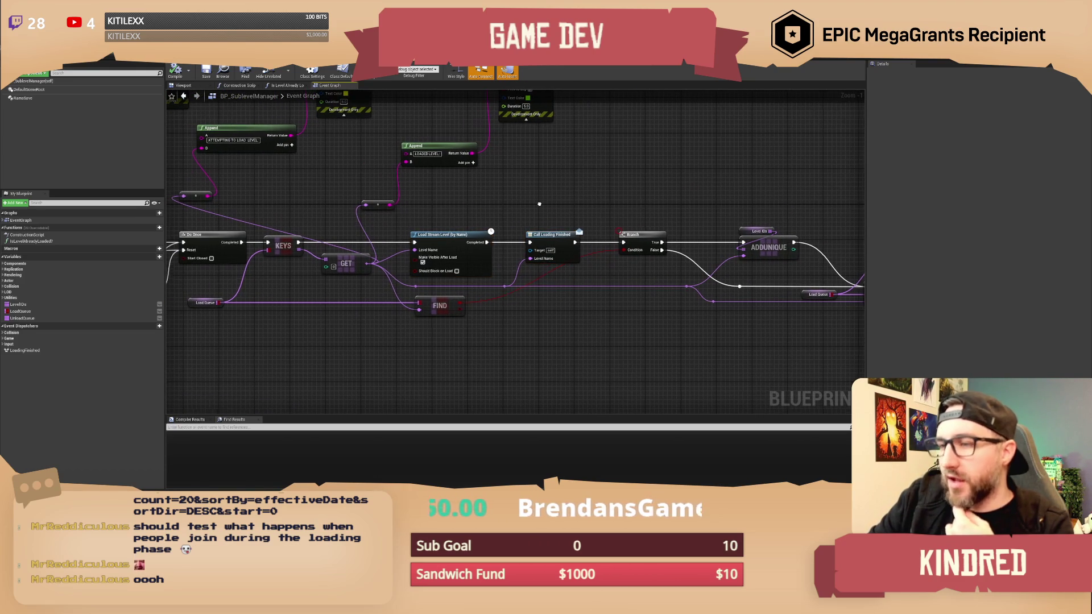
pyautogui.scroll(1, 543, 210)
pyautogui.moveTo(538, 206); pyautogui.dragTo(507, 191)
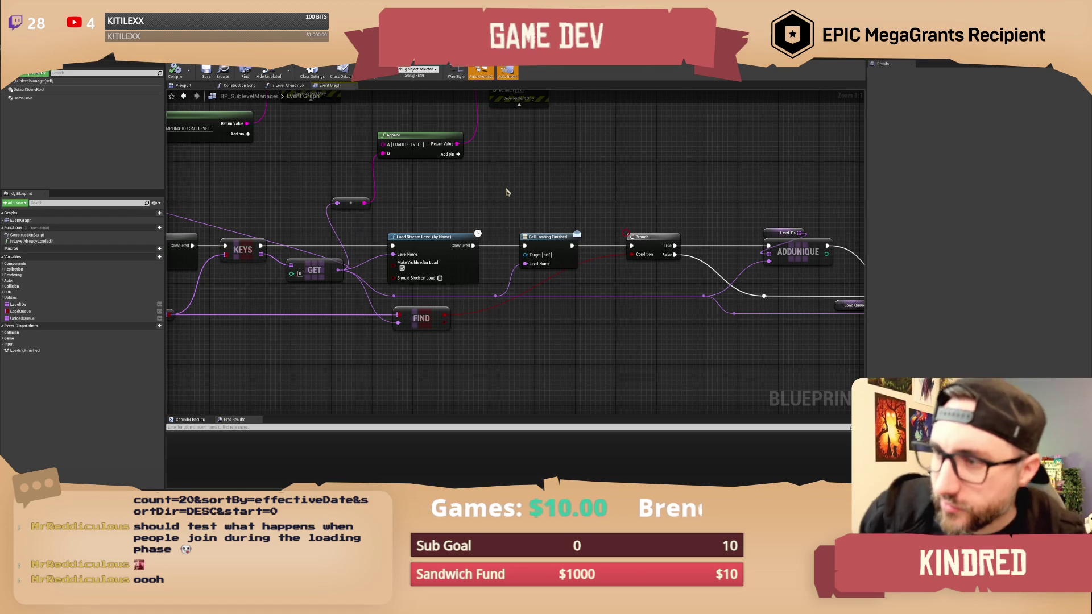
# Pan BP_SublevelManager to its level-loading nodes, then show the announcement widget's Designer.
pyautogui.moveTo(508, 192); pyautogui.dragTo(435, 215)
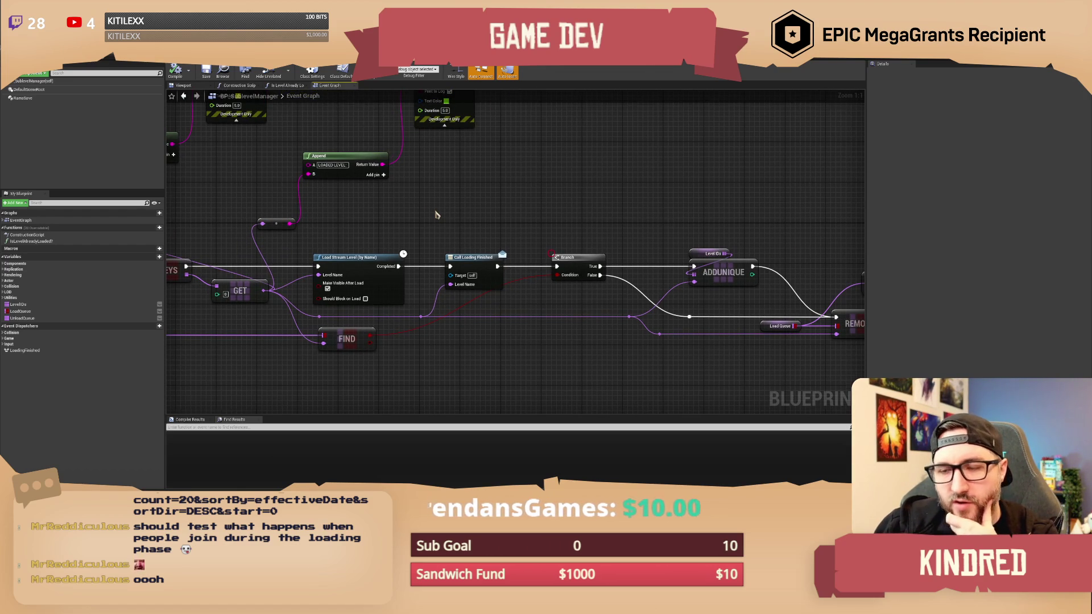
pyautogui.scroll(-1, 458, 229)
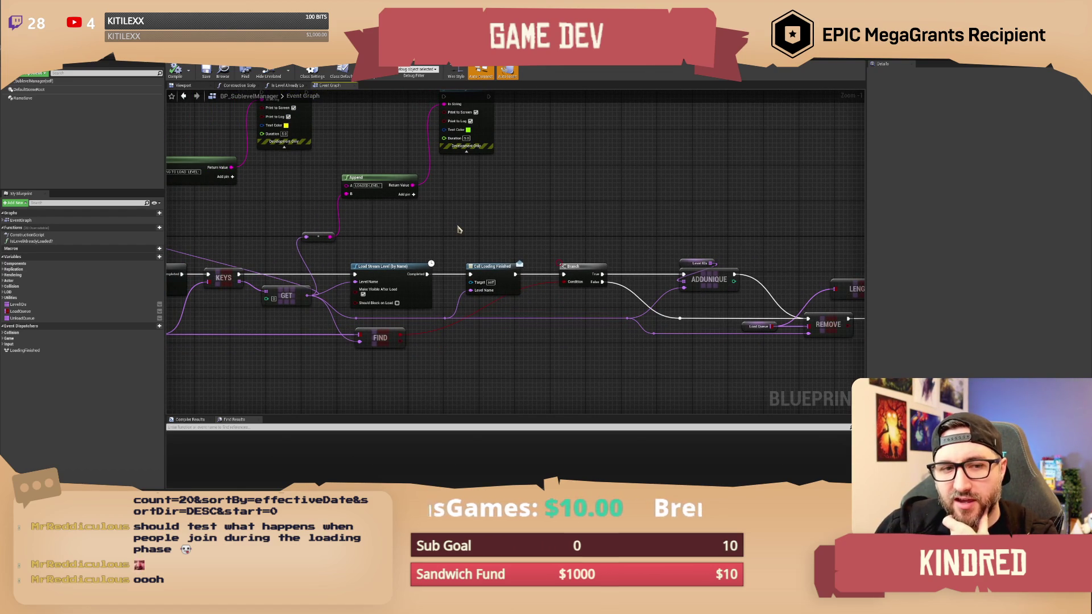
pyautogui.moveTo(458, 229); pyautogui.dragTo(460, 211)
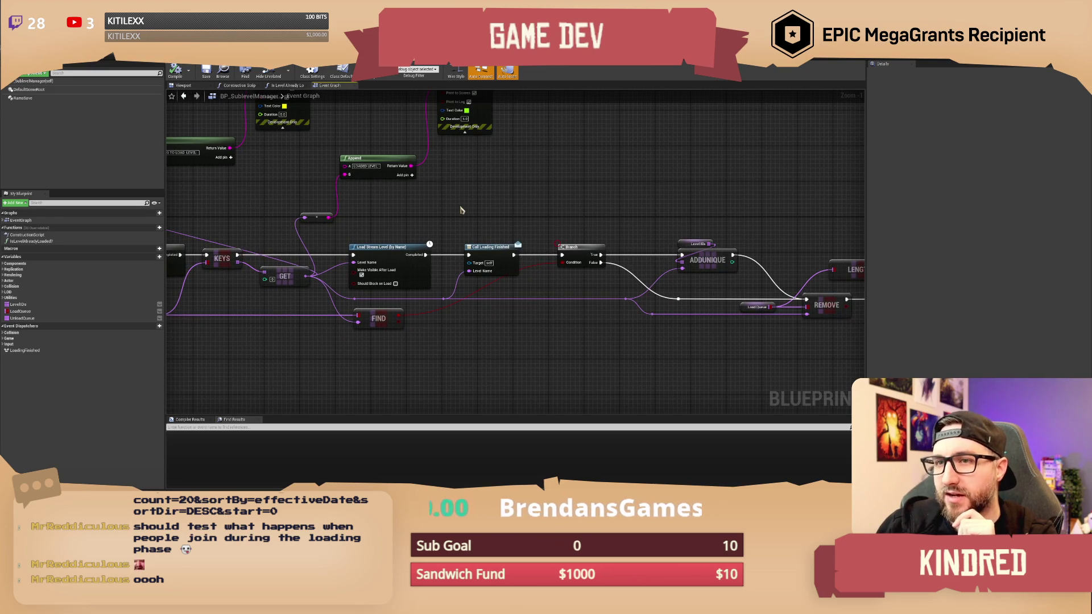
pyautogui.moveTo(460, 211)
pyautogui.mouseDown()
pyautogui.moveTo(453, 258)
pyautogui.moveTo(455, 210)
pyautogui.mouseUp()
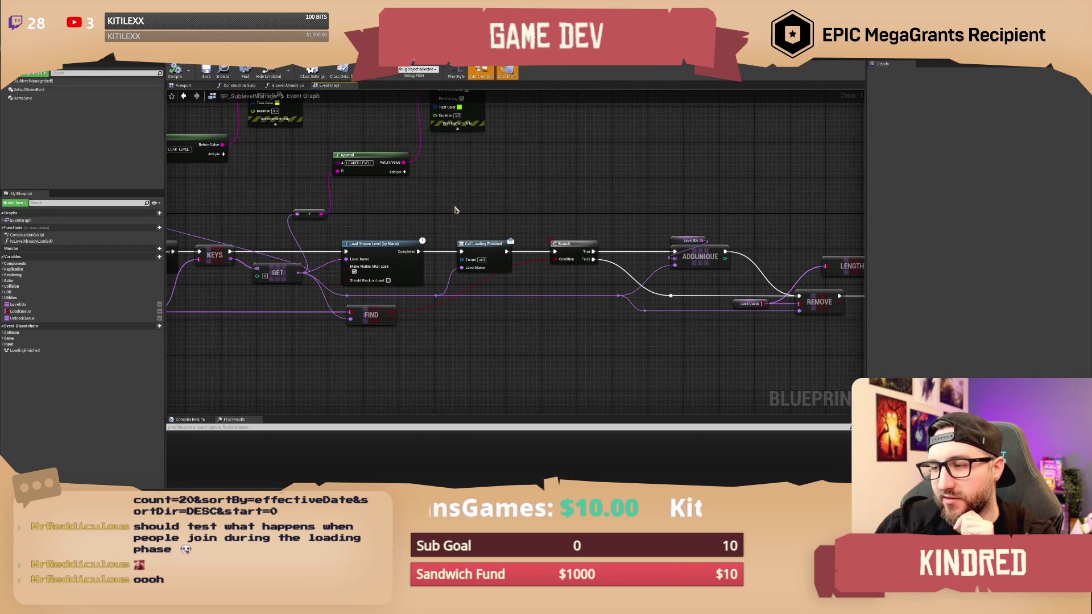
pyautogui.scroll(-1, 406, 207)
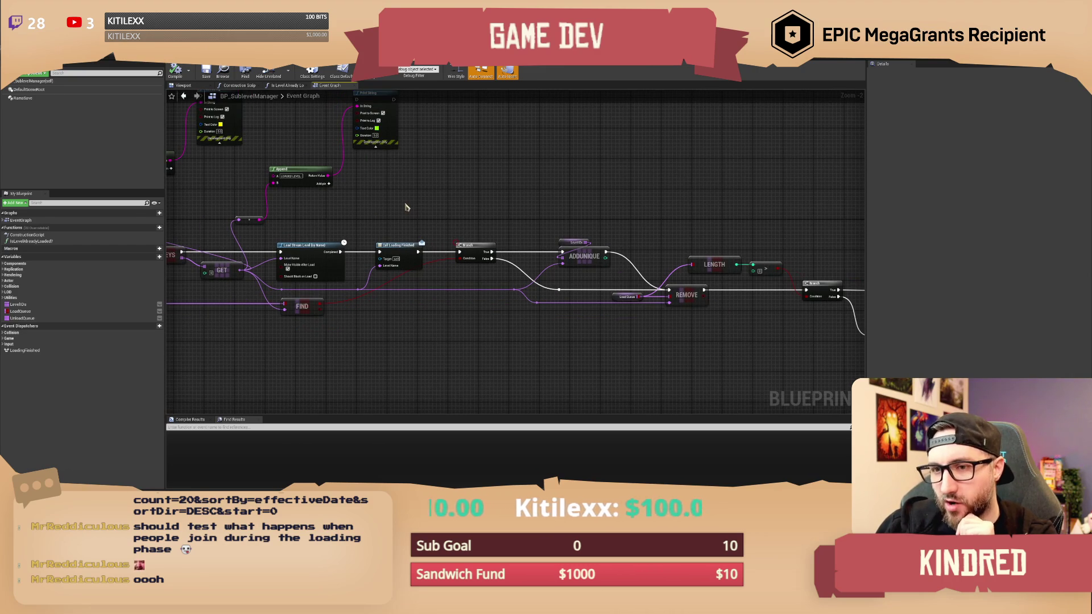
pyautogui.moveTo(471, 206)
pyautogui.mouseDown()
pyautogui.moveTo(310, 180)
pyautogui.moveTo(360, 189)
pyautogui.moveTo(387, 210)
pyautogui.mouseUp()
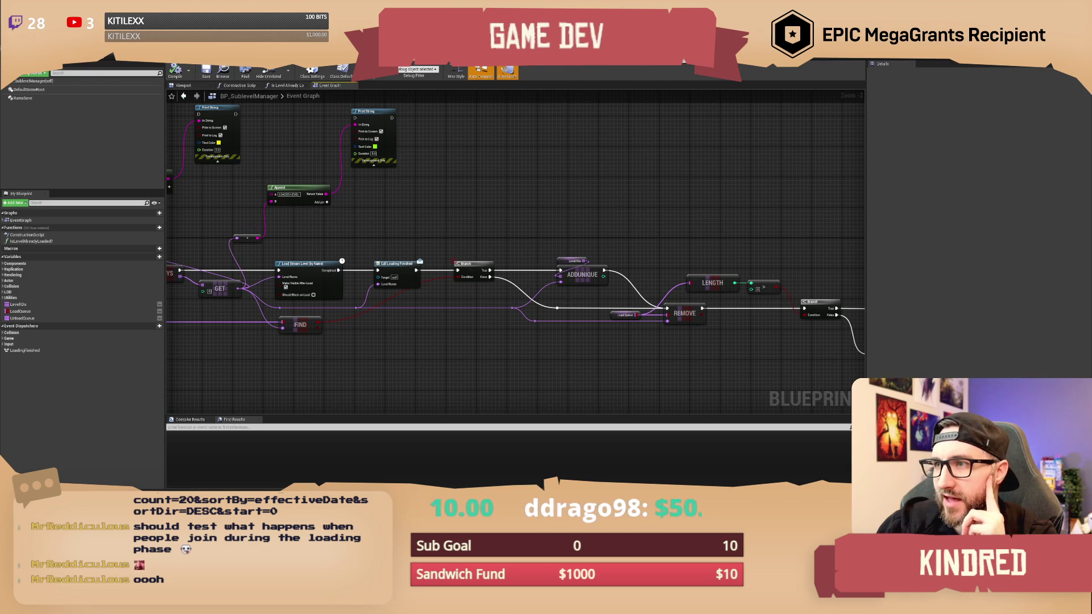
pyautogui.click(634, 69)
pyautogui.moveTo(745, 212); pyautogui.dragTo(750, 215)
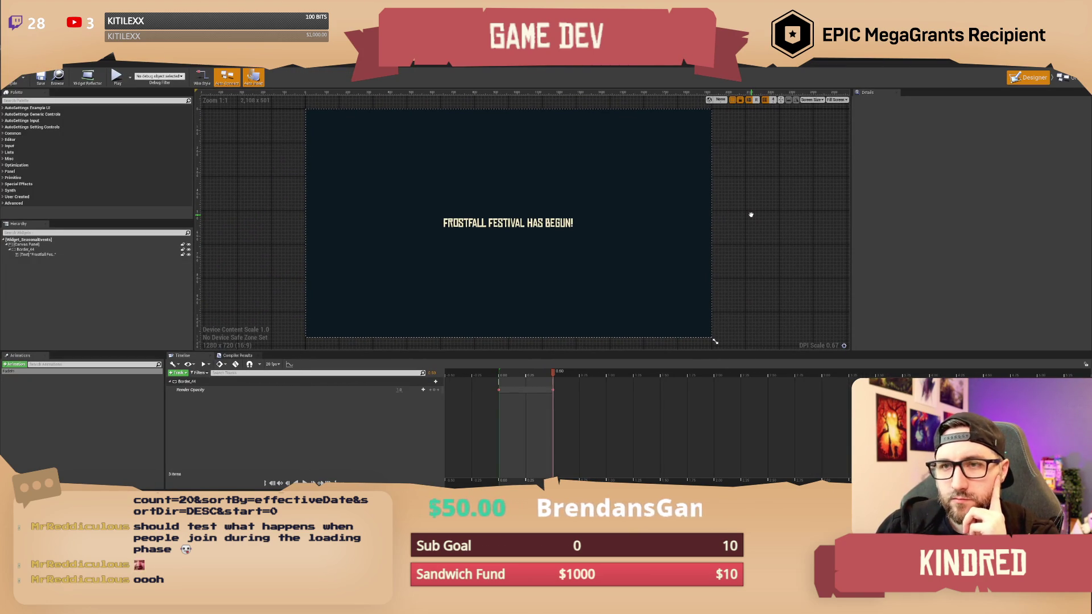
# Set Border_44's Render Opacity to 0 to test hiding the announcement, then undo it.
pyautogui.click(682, 177)
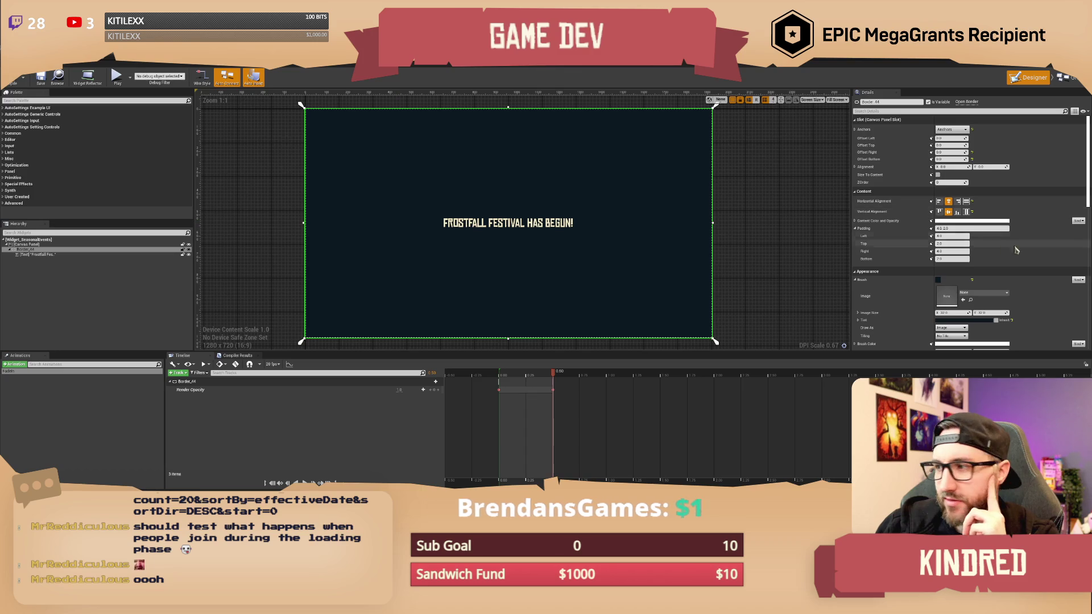
pyautogui.scroll(-10, 1034, 249)
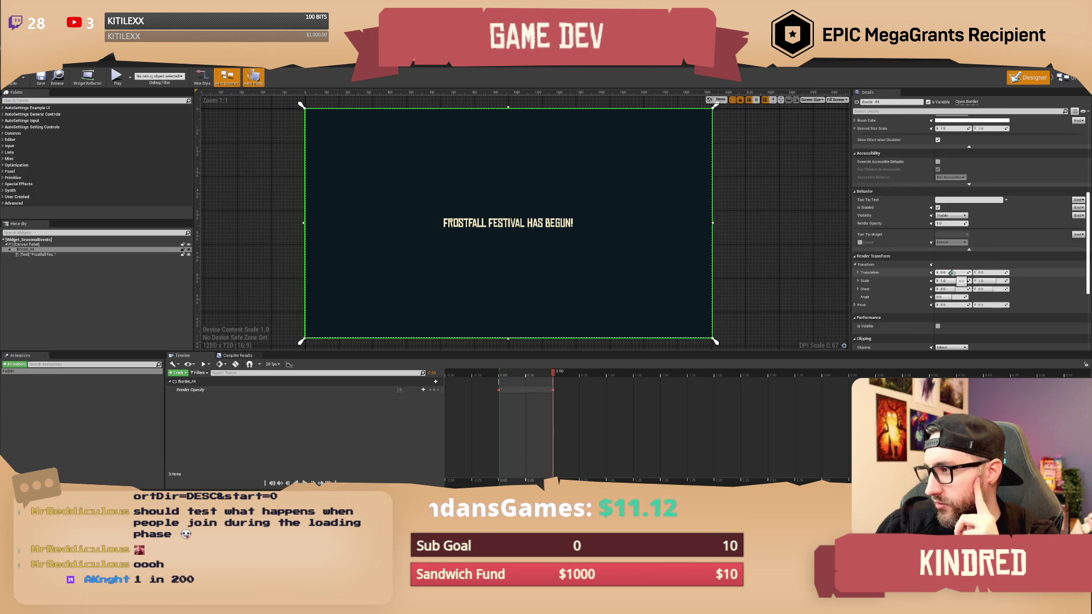
pyautogui.scroll(-2, 966, 250)
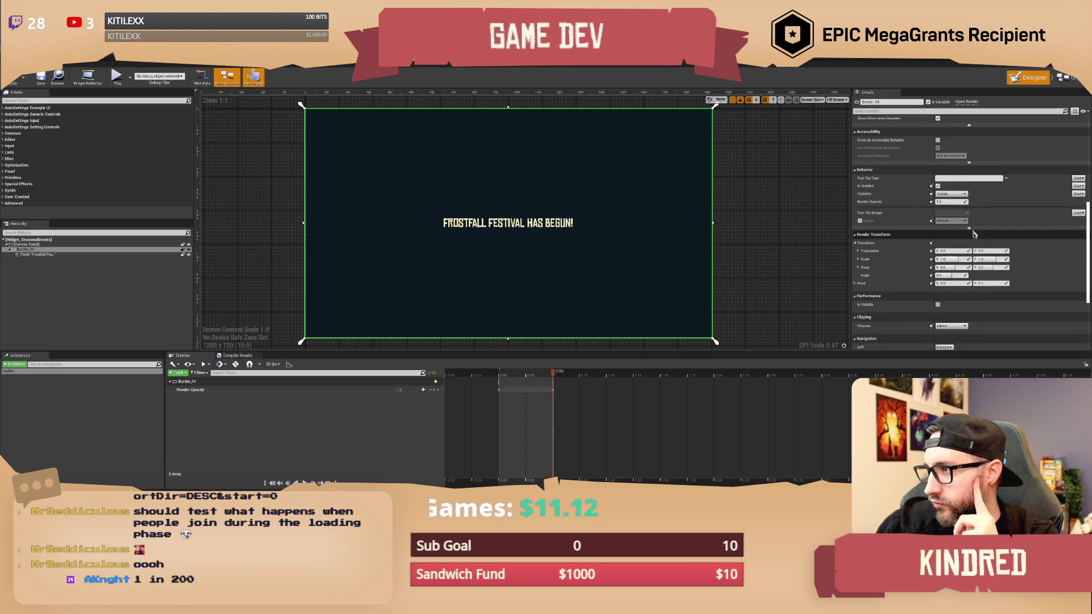
pyautogui.click(949, 202)
pyautogui.write('0')
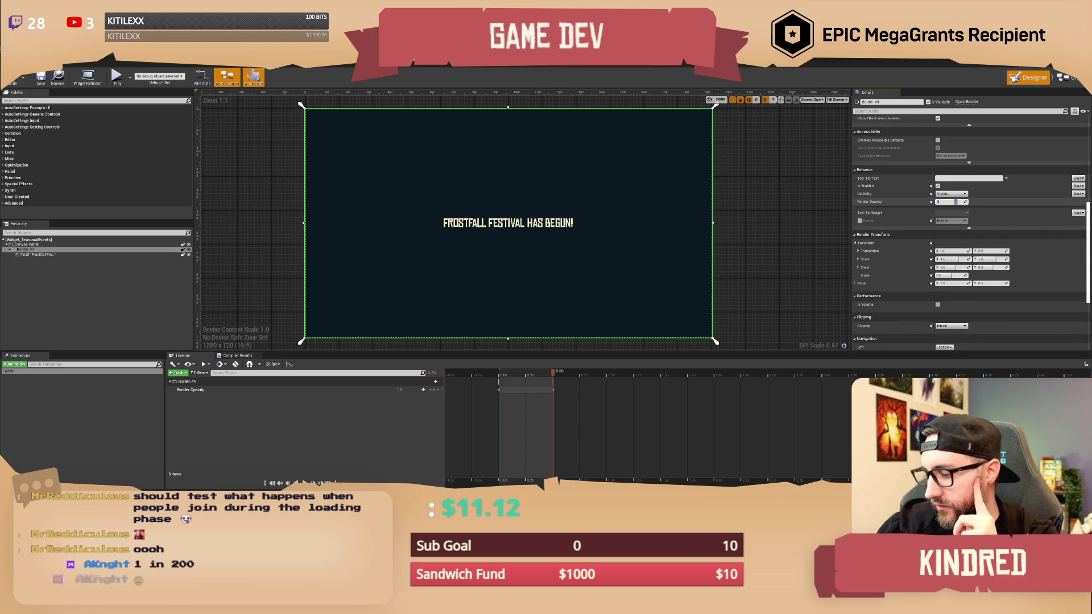
pyautogui.press('Return')
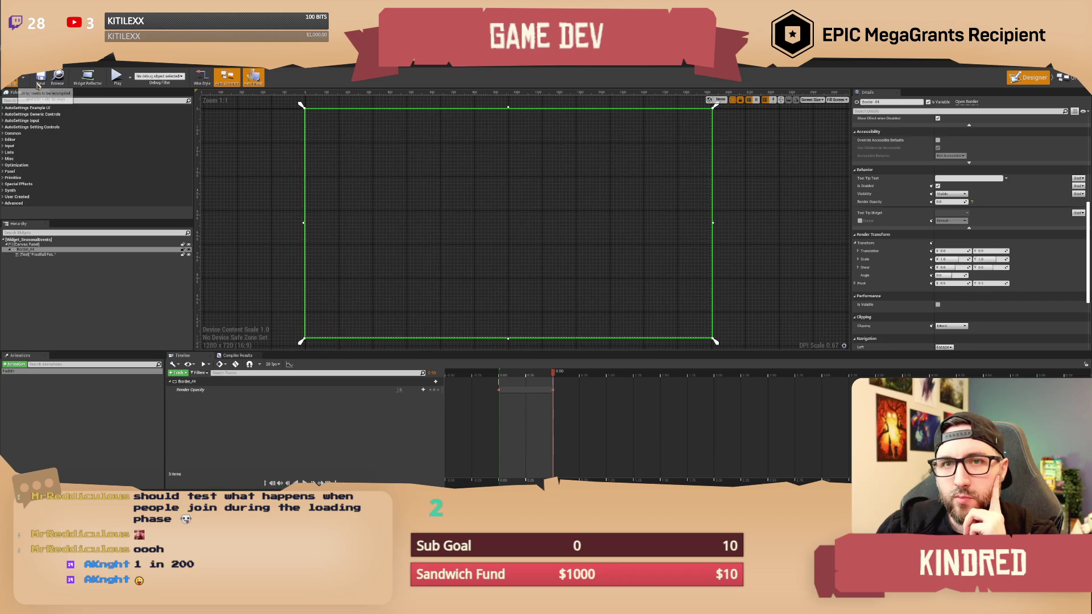
pyautogui.hotkey('ctrl', 'z')
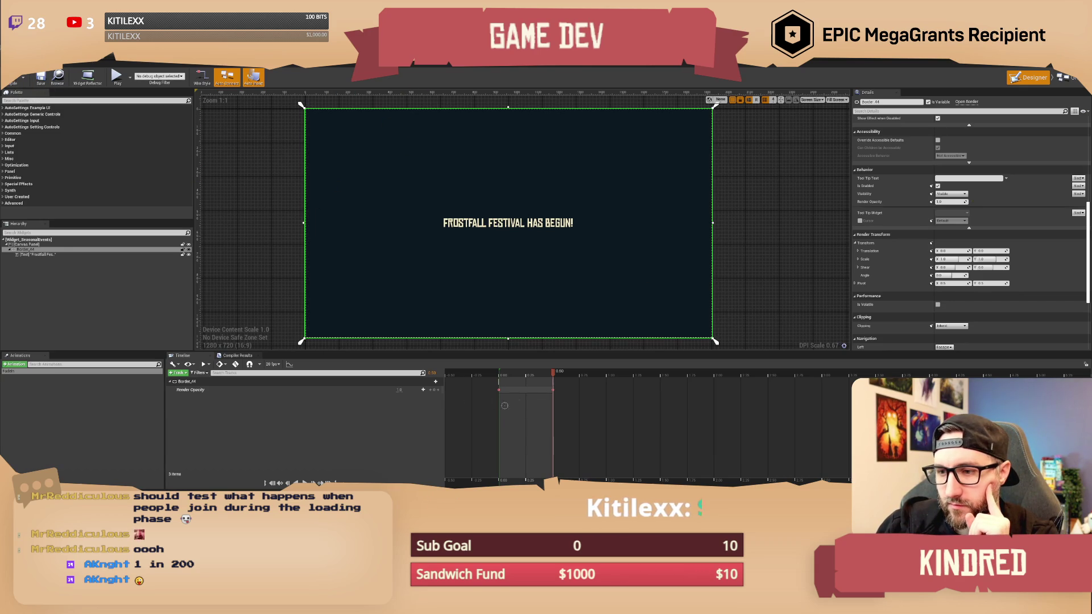
# Scrub the Fadein animation timeline from start to end, then go back to BP_SublevelManager.
pyautogui.moveTo(553, 373); pyautogui.dragTo(499, 378)
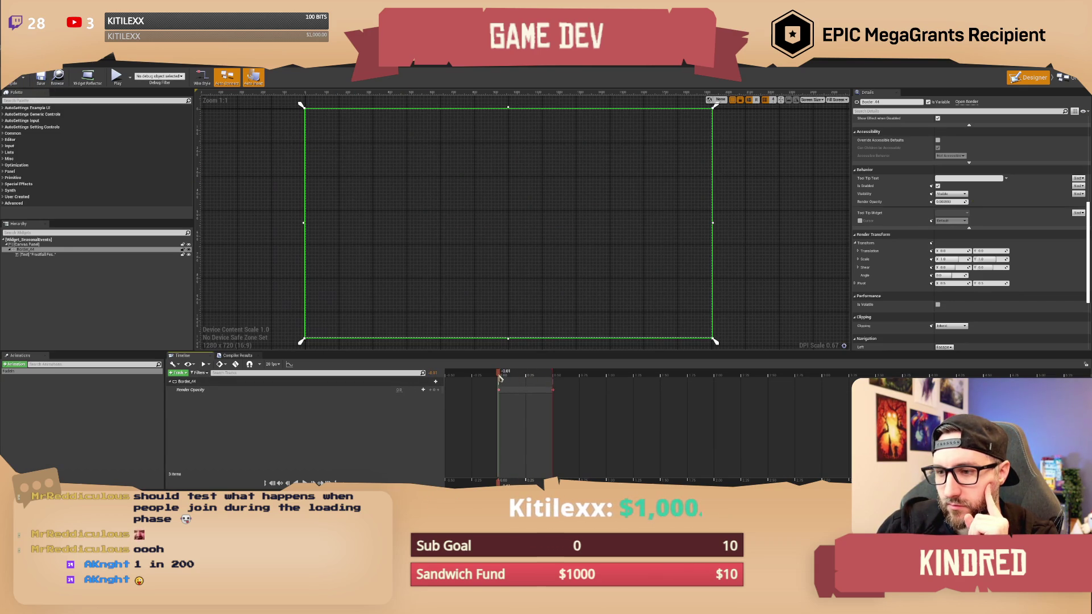
pyautogui.click(106, 427)
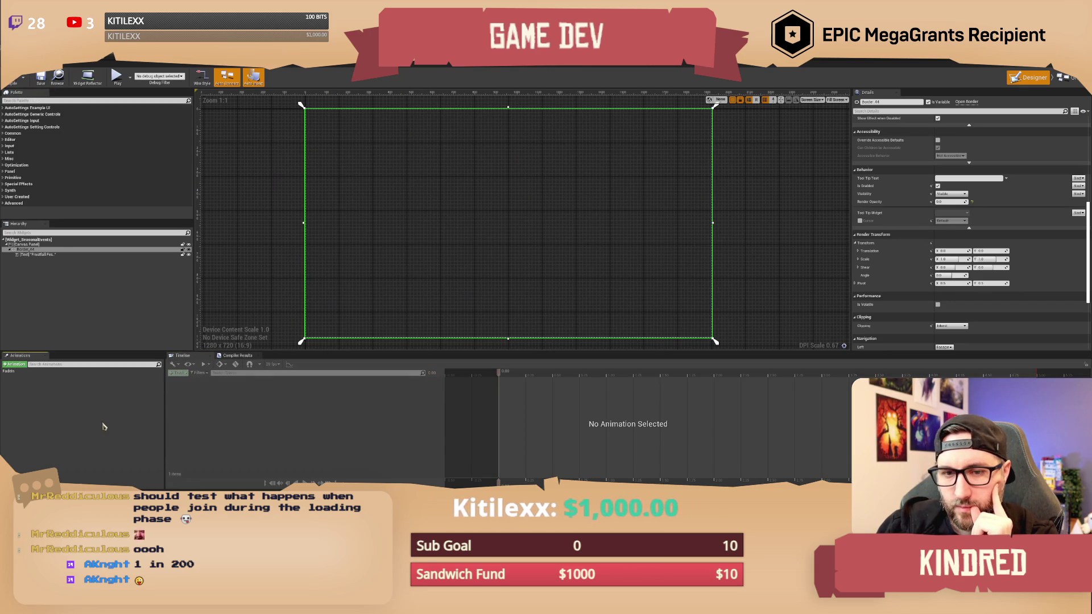
pyautogui.click(71, 376)
pyautogui.moveTo(532, 375); pyautogui.dragTo(556, 385)
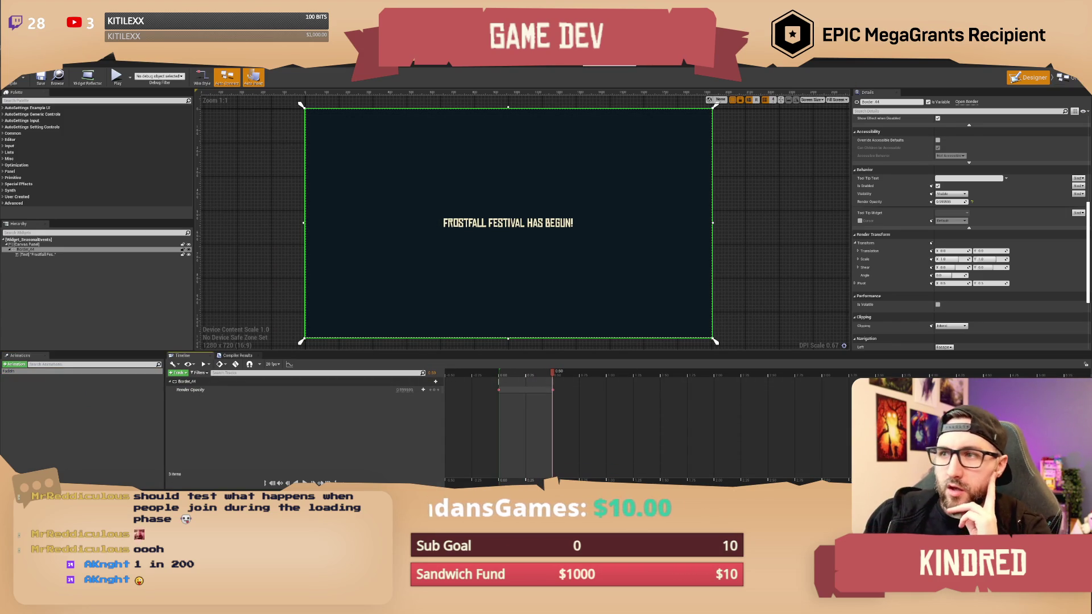
pyautogui.hotkey('ctrl', 'Tab')
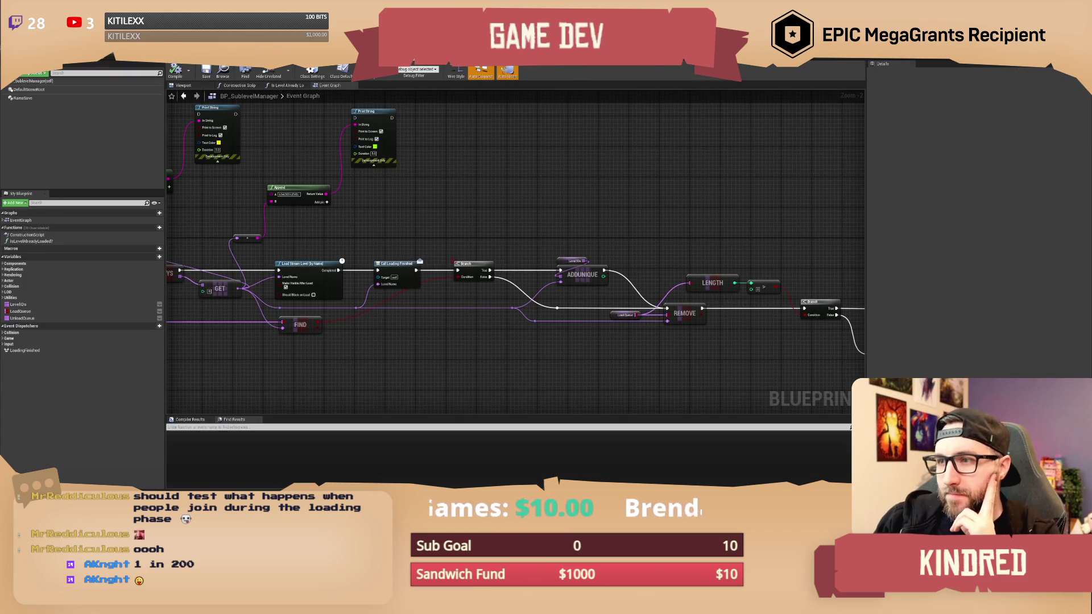
# Wire a Create Widget node to EventLoadingScreen's exec pin and shift it right, class unset.
pyautogui.hotkey('ctrl', 'Tab')
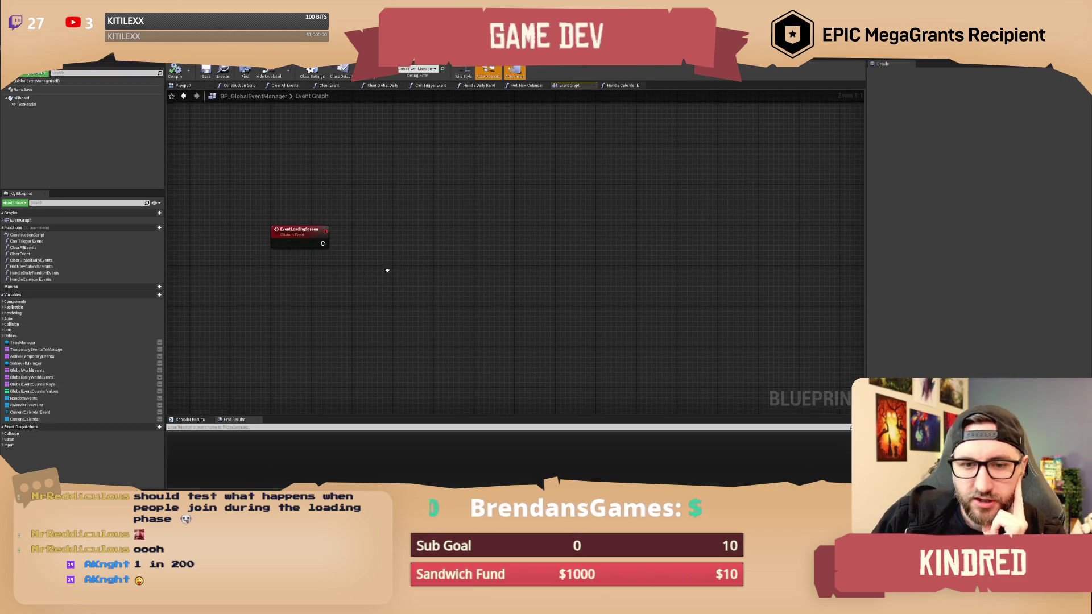
pyautogui.moveTo(314, 241); pyautogui.dragTo(359, 232)
pyautogui.write('create widget')
pyautogui.press('Return')
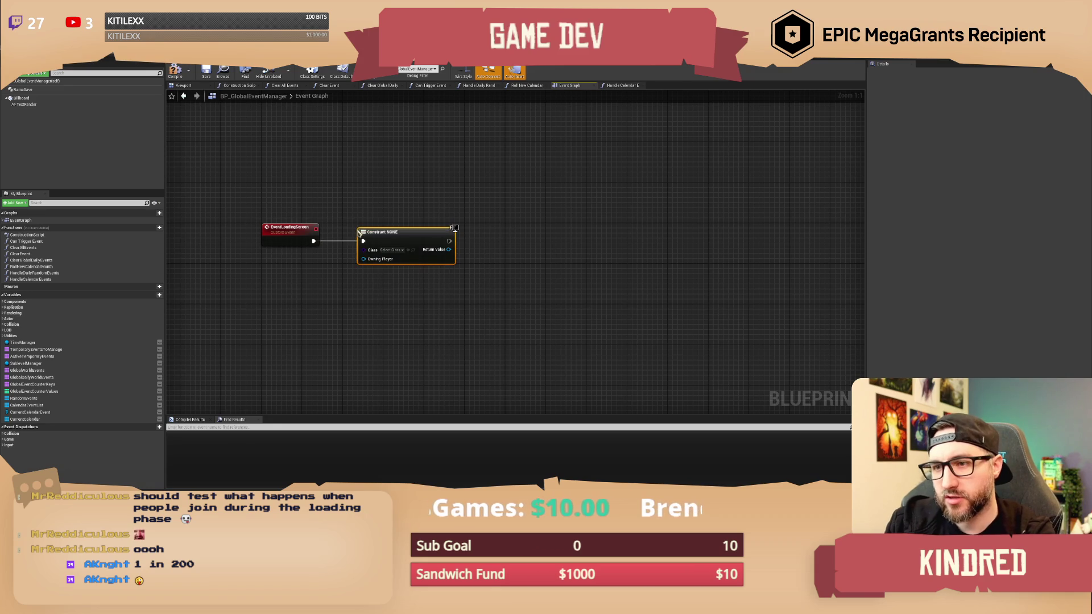
pyautogui.click(398, 217)
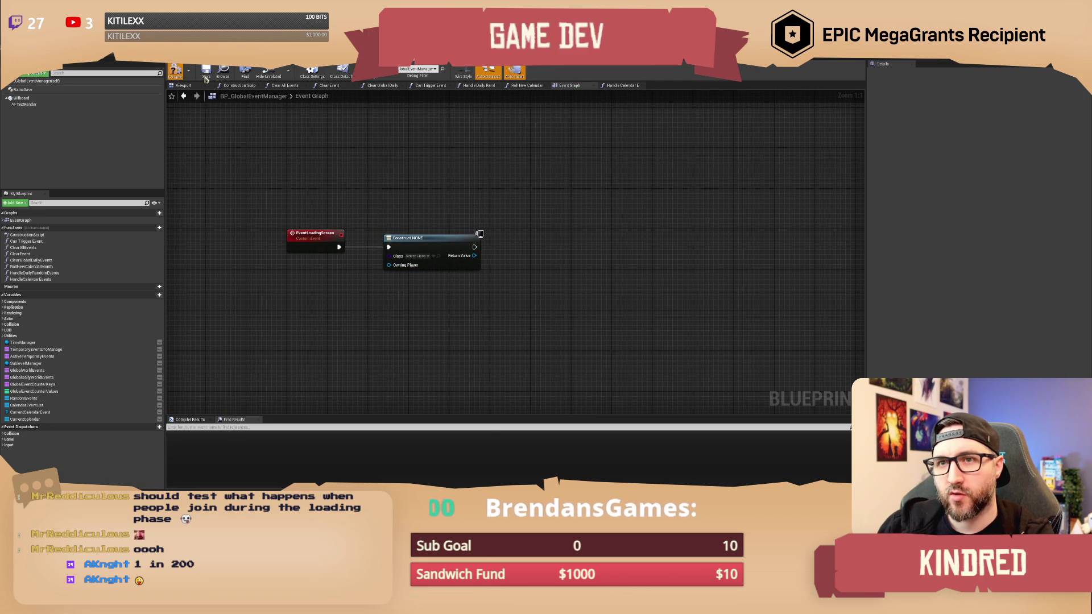
pyautogui.moveTo(397, 227); pyautogui.dragTo(445, 228)
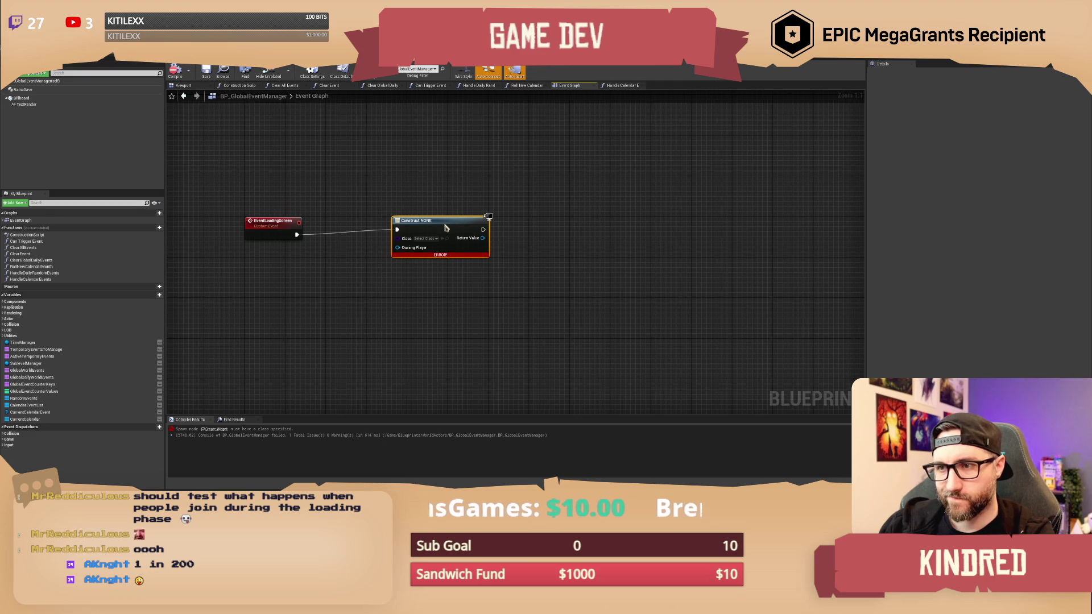
pyautogui.click(438, 205)
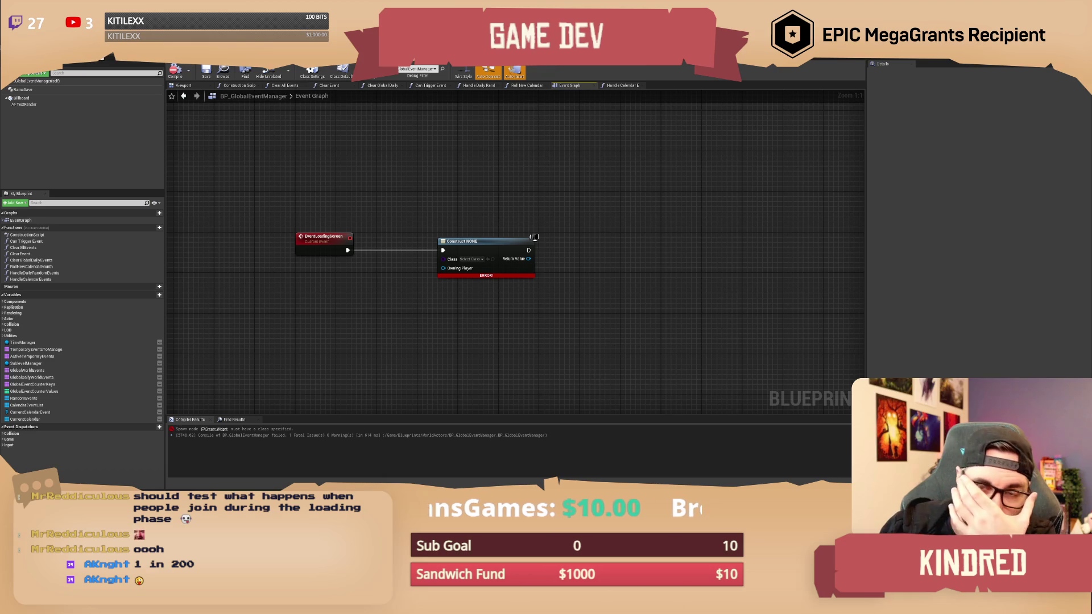
pyautogui.hotkey('alt', 'Tab')
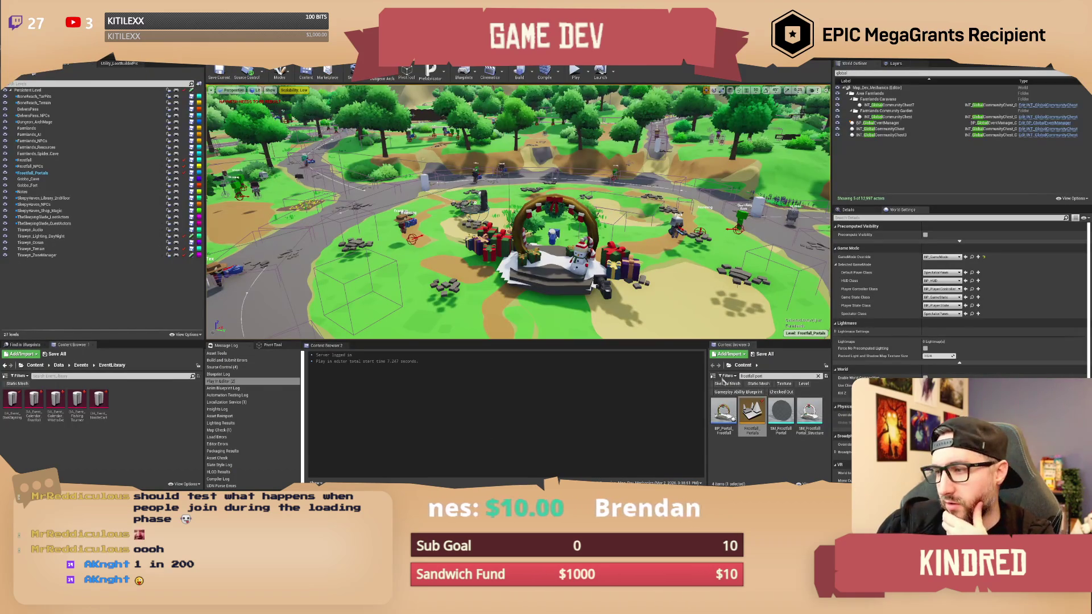
# Search Content Browser 3 for 'dia event', open PDA_Event and add a LoadingWidget variable.
pyautogui.moveTo(709, 376); pyautogui.dragTo(590, 375)
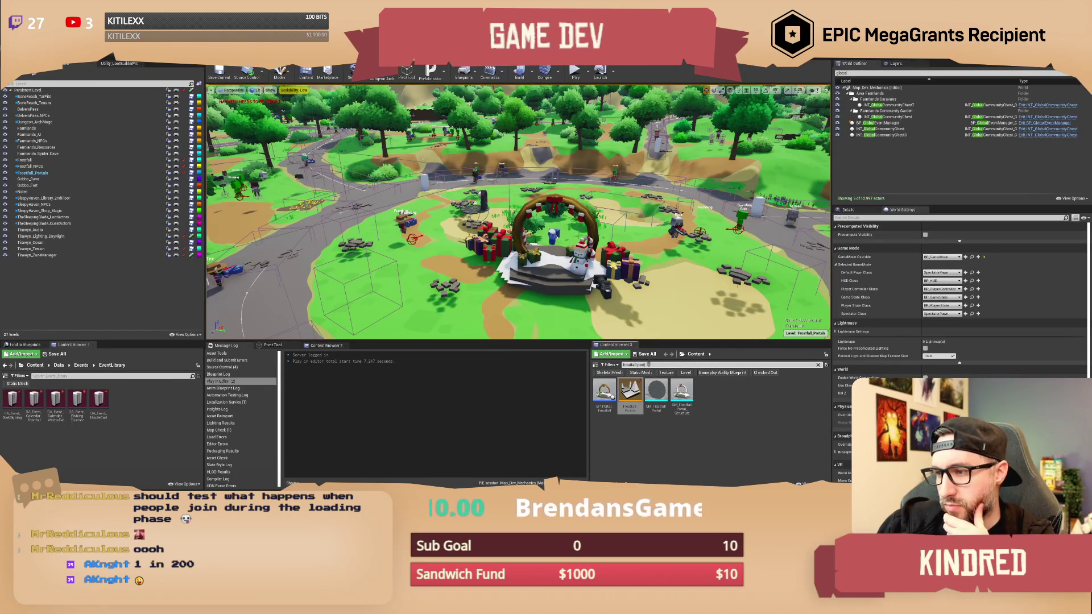
pyautogui.write('dia')
pyautogui.write(' event')
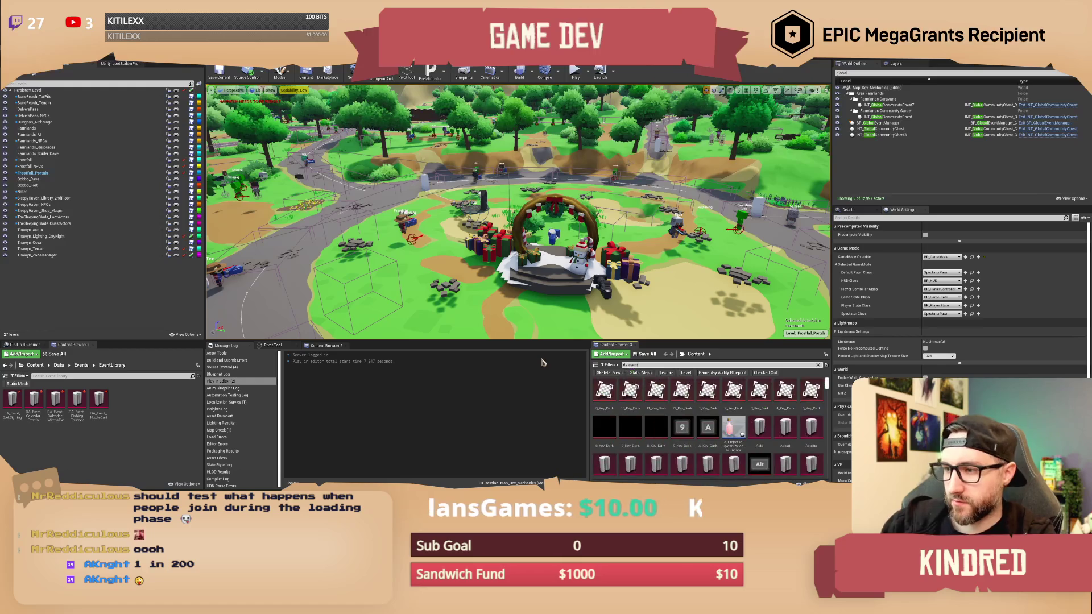
pyautogui.doubleClick(676, 434)
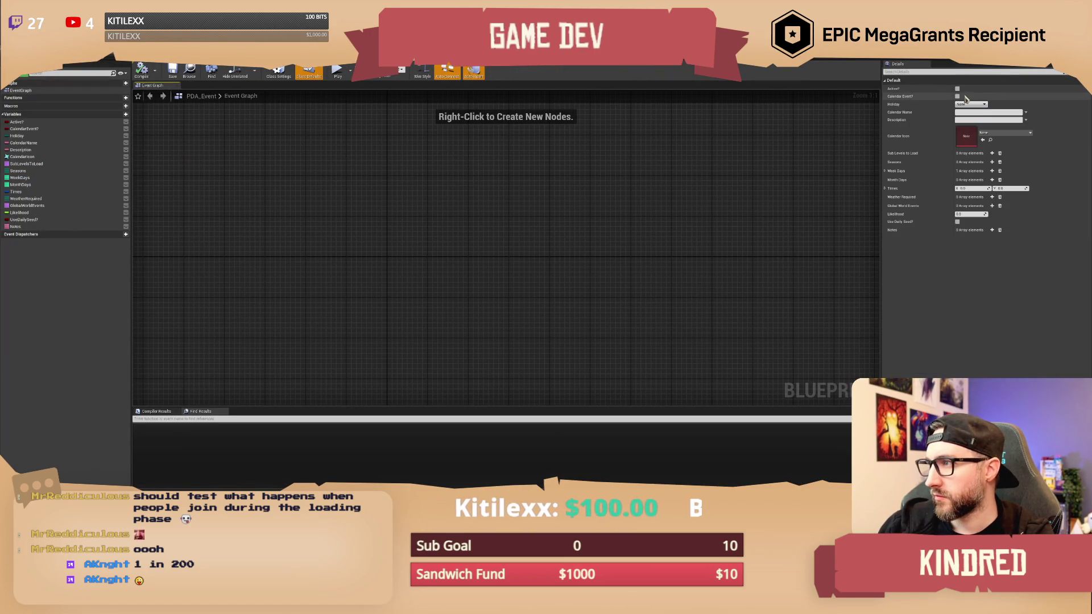
pyautogui.click(117, 115)
# Name the new variable LoadingWidget and make it a User Widget object reference.
pyautogui.write('LoadingWidge')
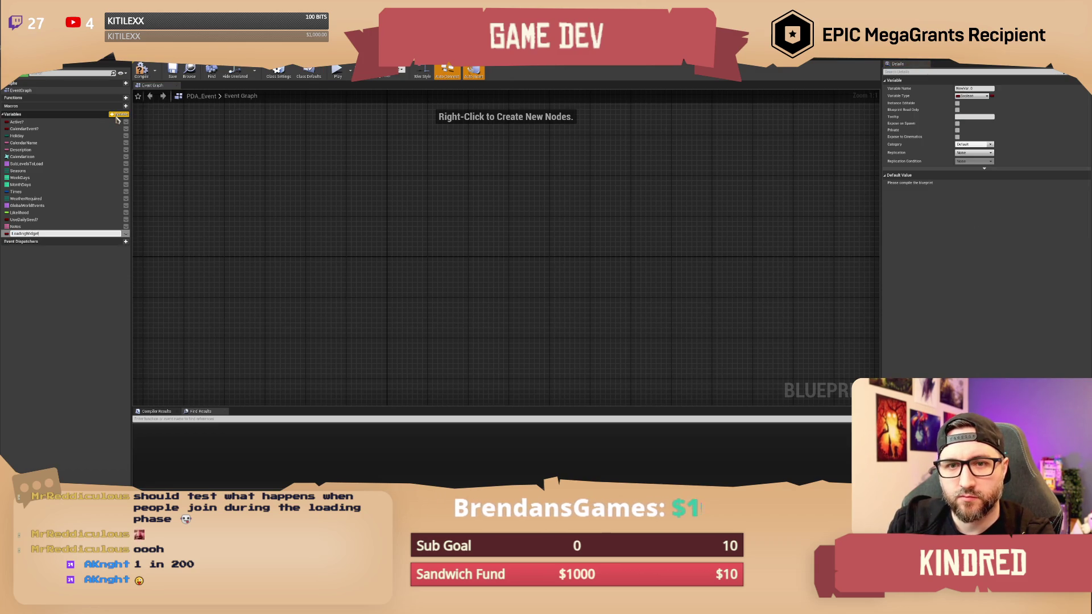
pyautogui.write('t')
pyautogui.press('Return')
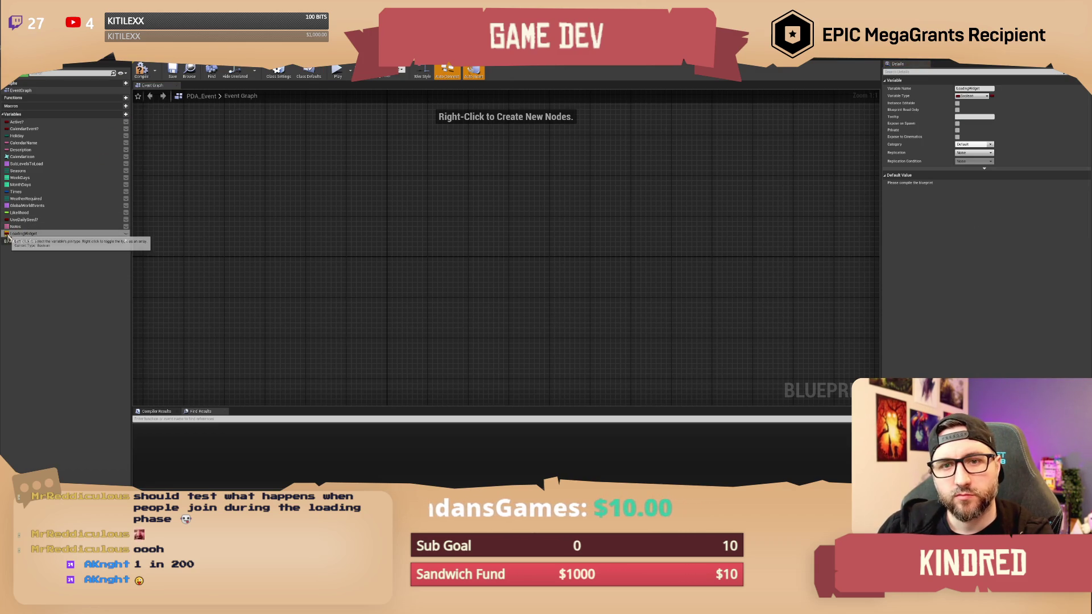
pyautogui.click(7, 237)
pyautogui.write('widget')
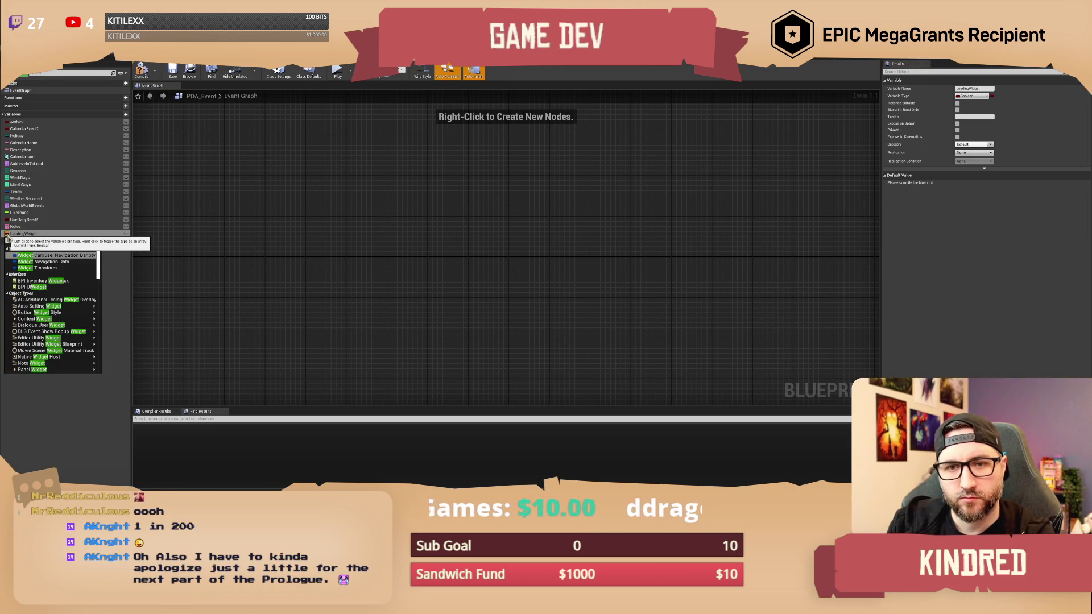
pyautogui.moveTo(57, 314)
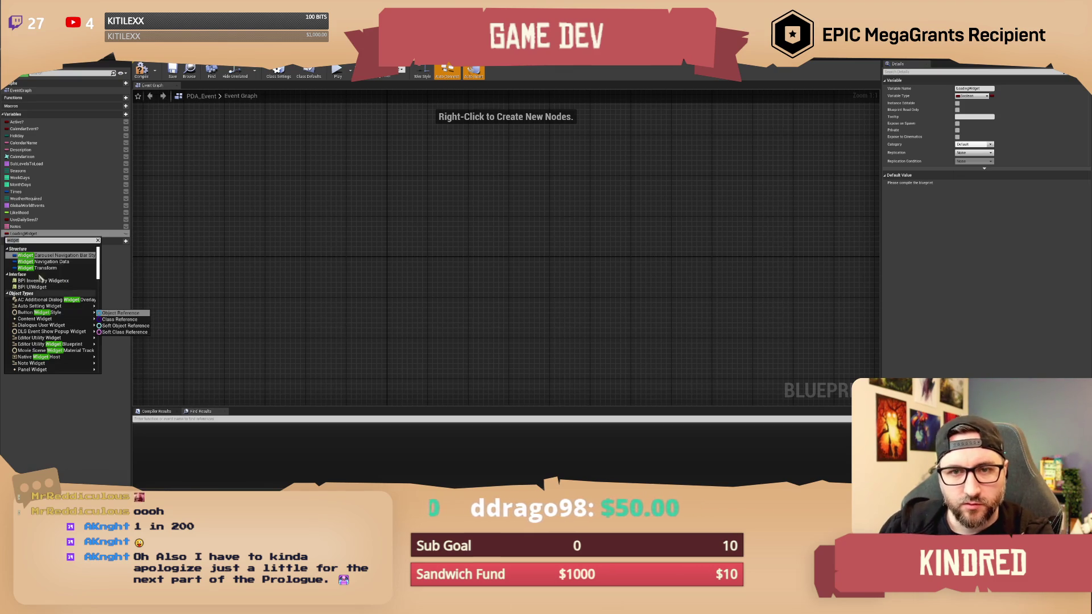
pyautogui.click(30, 240)
pyautogui.write('user')
pyautogui.moveTo(51, 269)
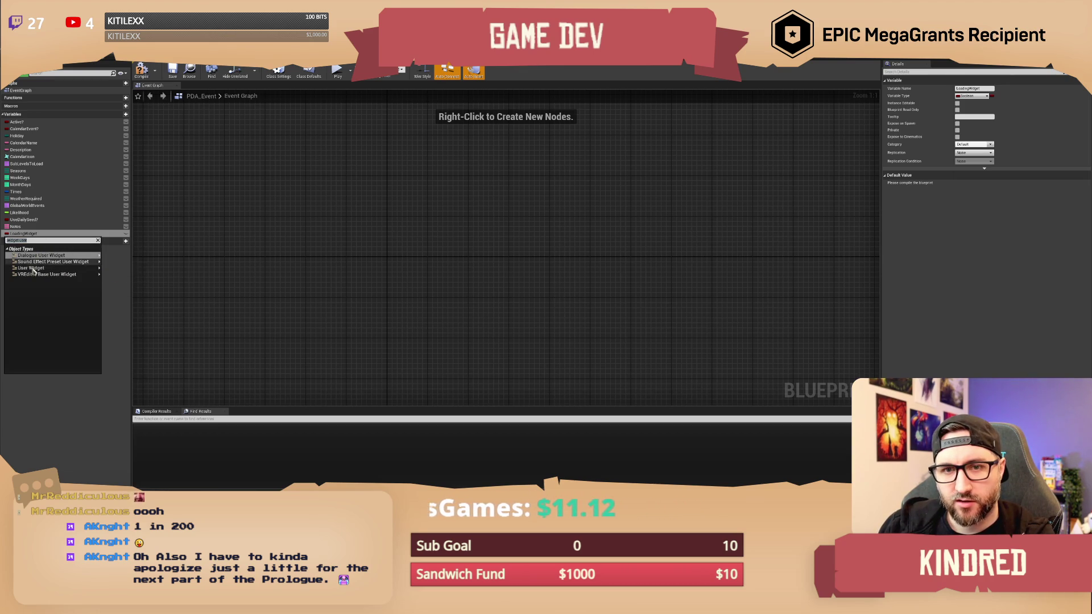
pyautogui.moveTo(42, 264)
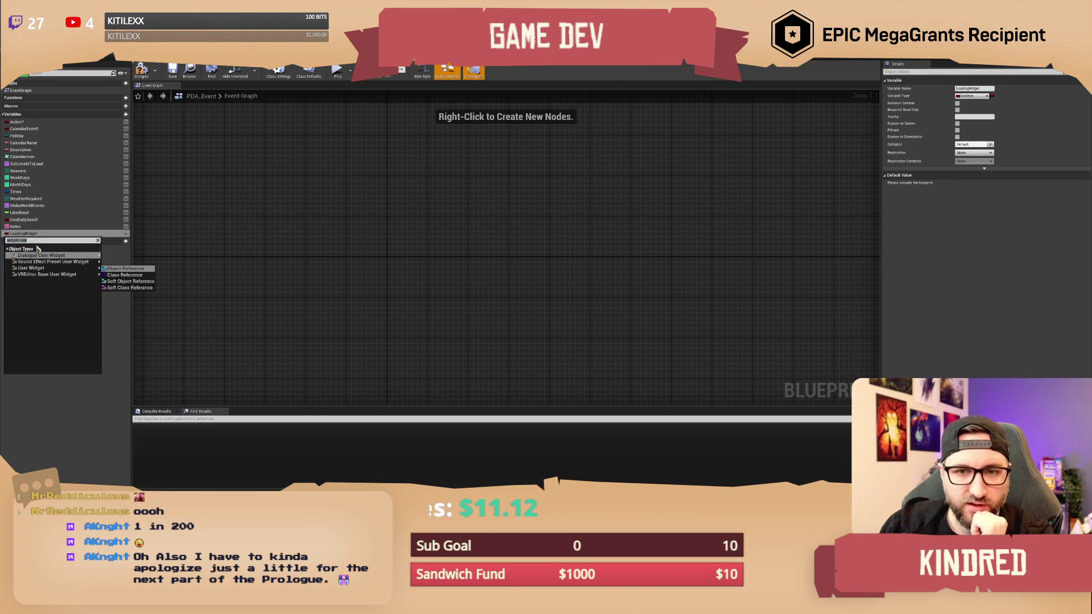
pyautogui.moveTo(67, 277)
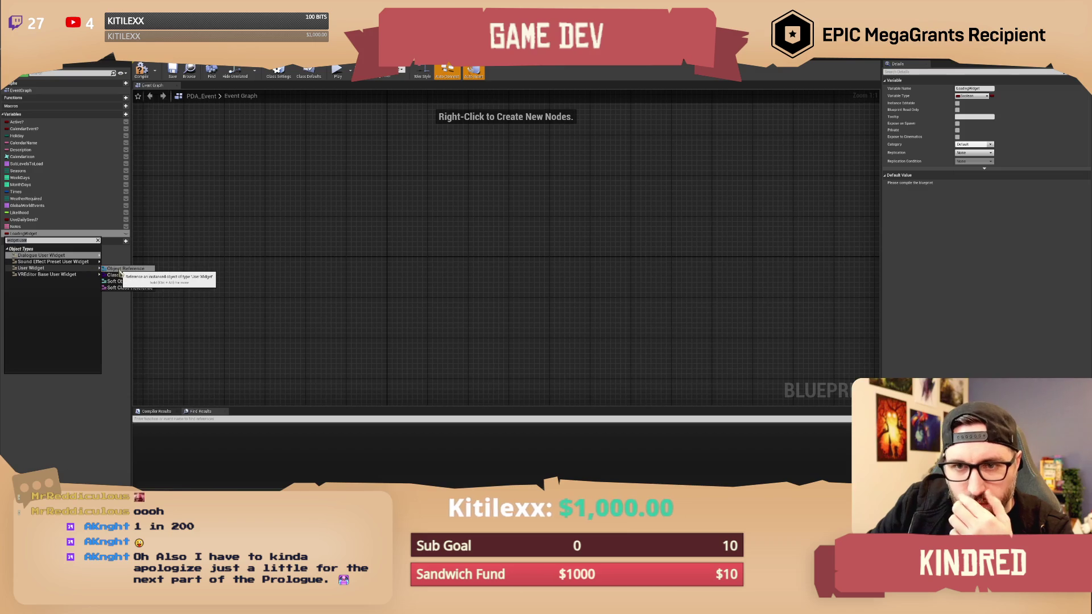
pyautogui.click(123, 268)
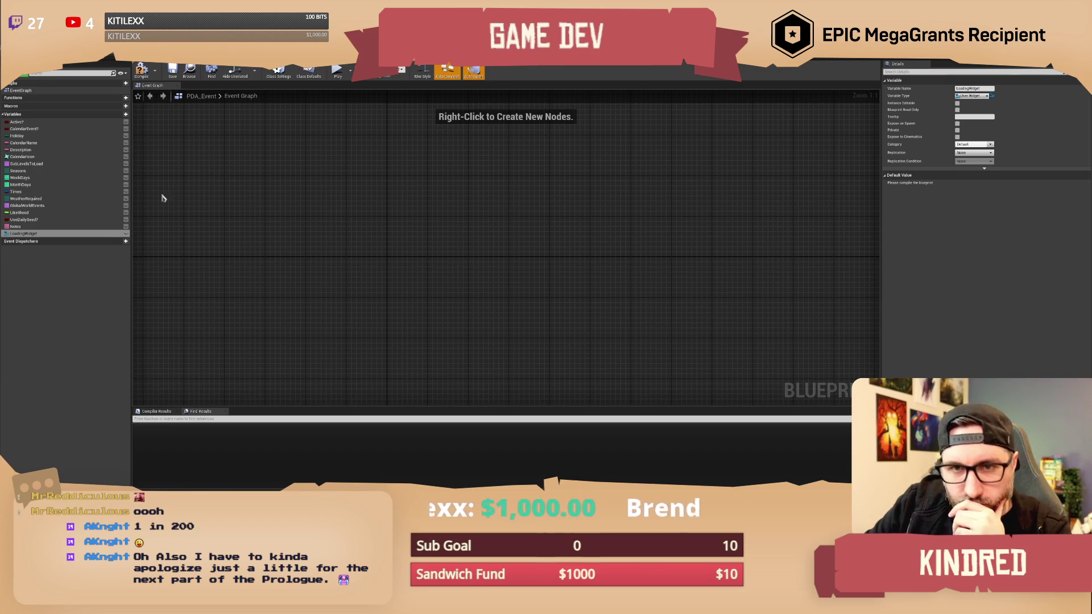
# Compile PDA_Event, move LoadingWidget above Notes, and compile again.
pyautogui.click(143, 79)
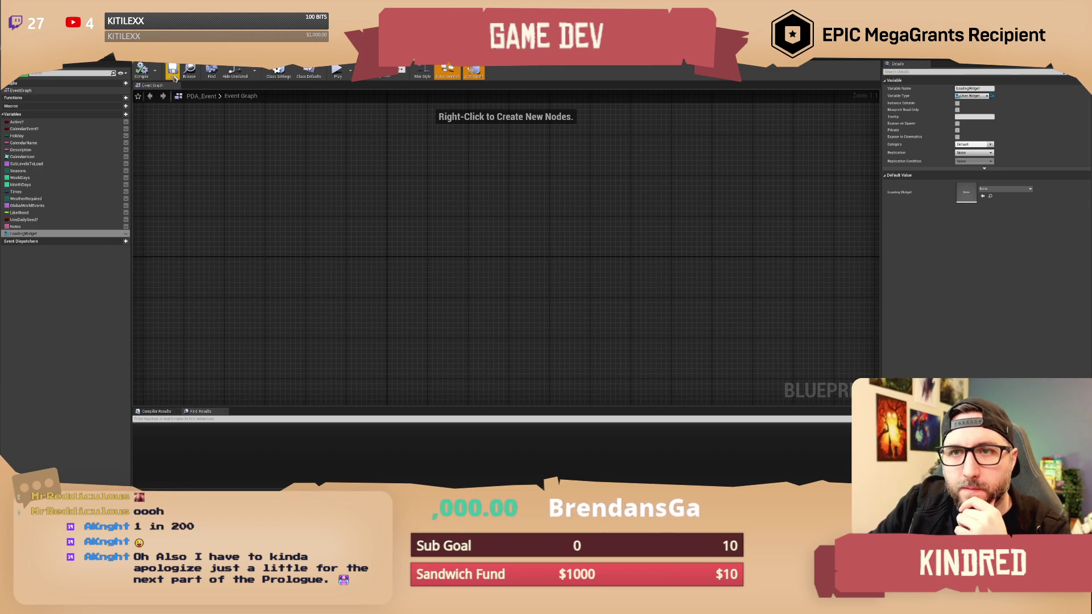
pyautogui.moveTo(30, 237)
pyautogui.mouseDown()
pyautogui.moveTo(26, 138)
pyautogui.moveTo(23, 237)
pyautogui.mouseUp()
pyautogui.click(156, 73)
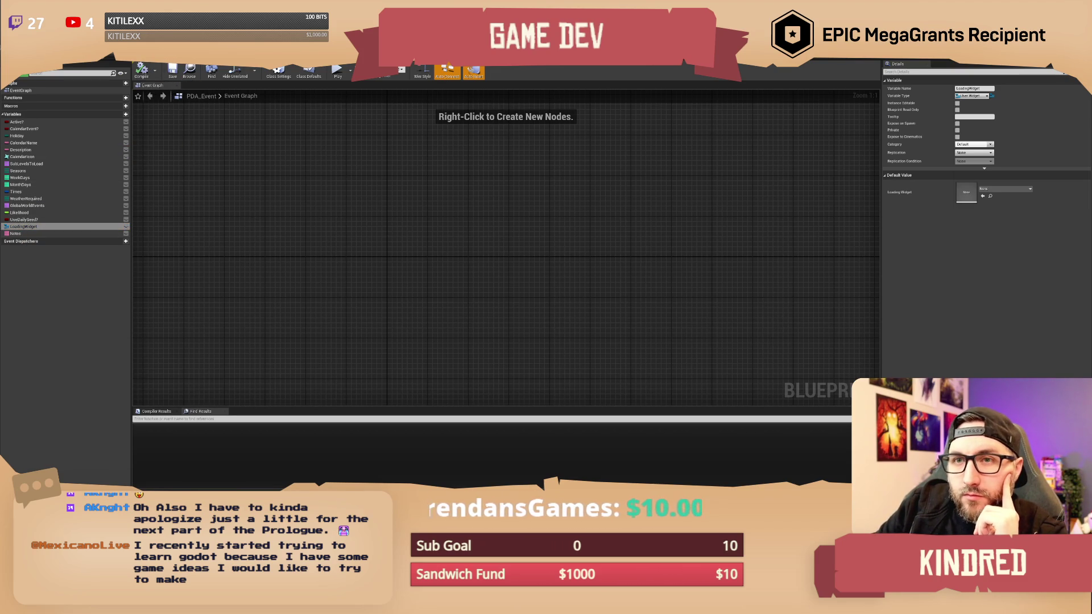
# Switch to the Frostfall event data asset's Details, where Loading Widget shows None.
pyautogui.hotkey('ctrl', 'Tab')
pyautogui.hotkey('ctrl', 'Tab')
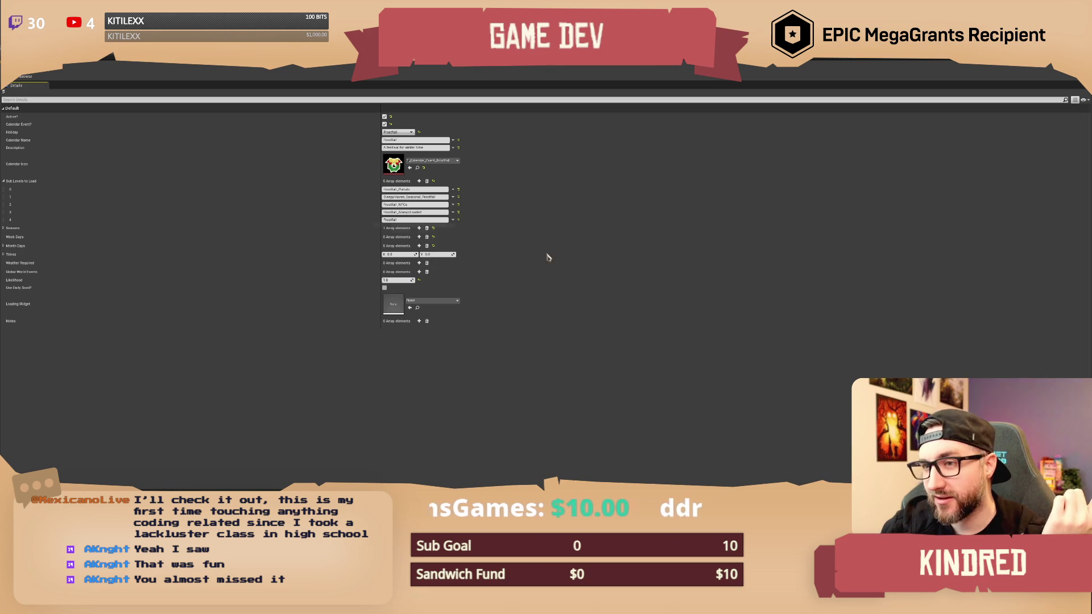
# Return to BP_GlobalEventManager's Event Graph with the unfinished Construct node after EventLoadingScreen.
pyautogui.click(695, 79)
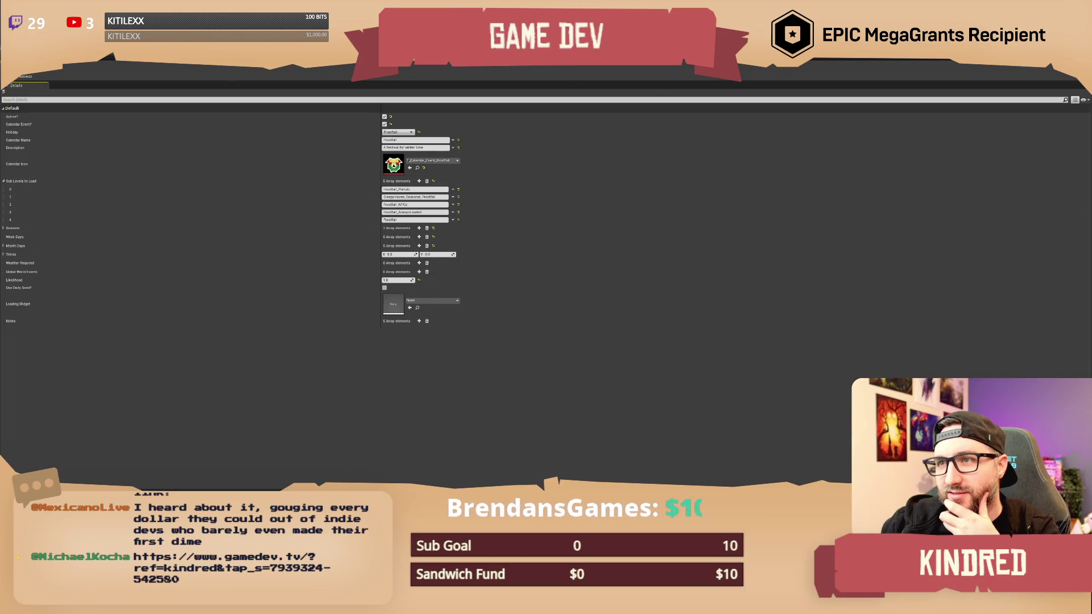
pyautogui.hotkey('alt', 'Tab')
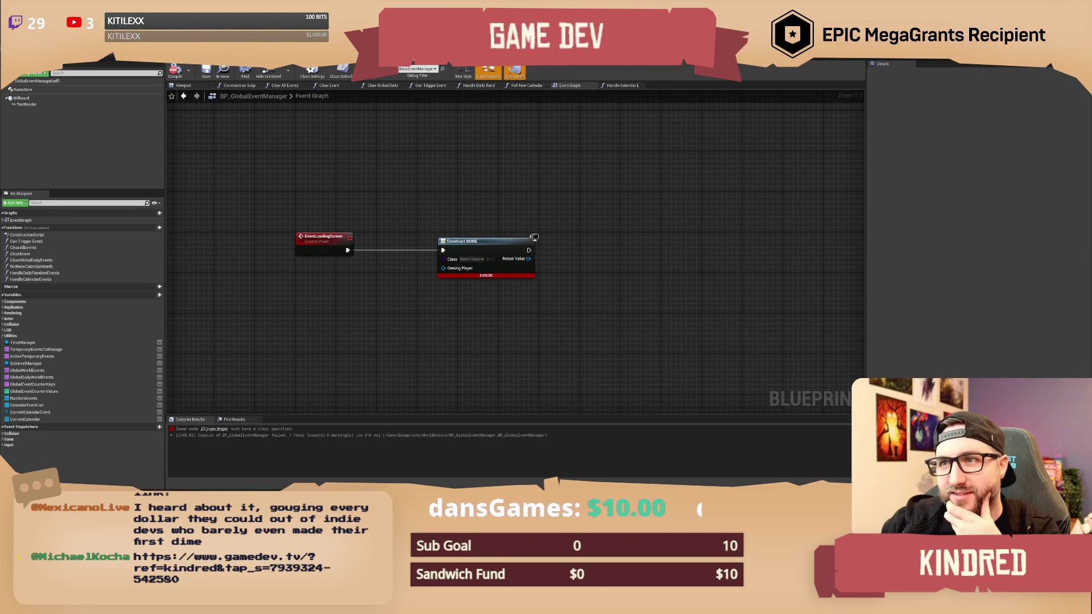
# Open DA_Event_Calendar_Frostfall to view its Sub Levels to Load and empty Loading Widget.
pyautogui.hotkey('alt', 'Tab')
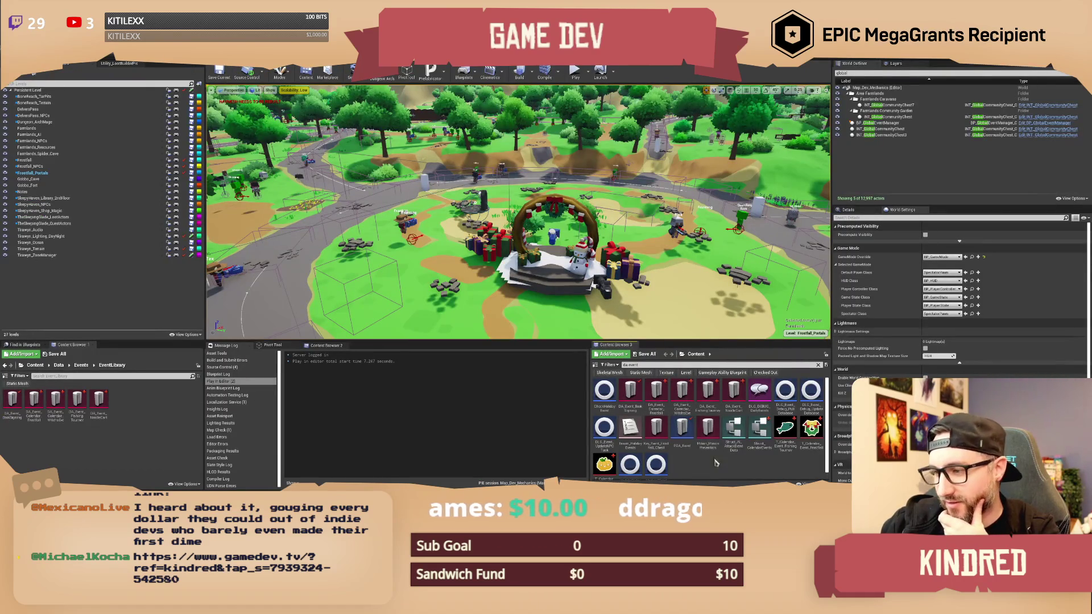
pyautogui.doubleClick(659, 399)
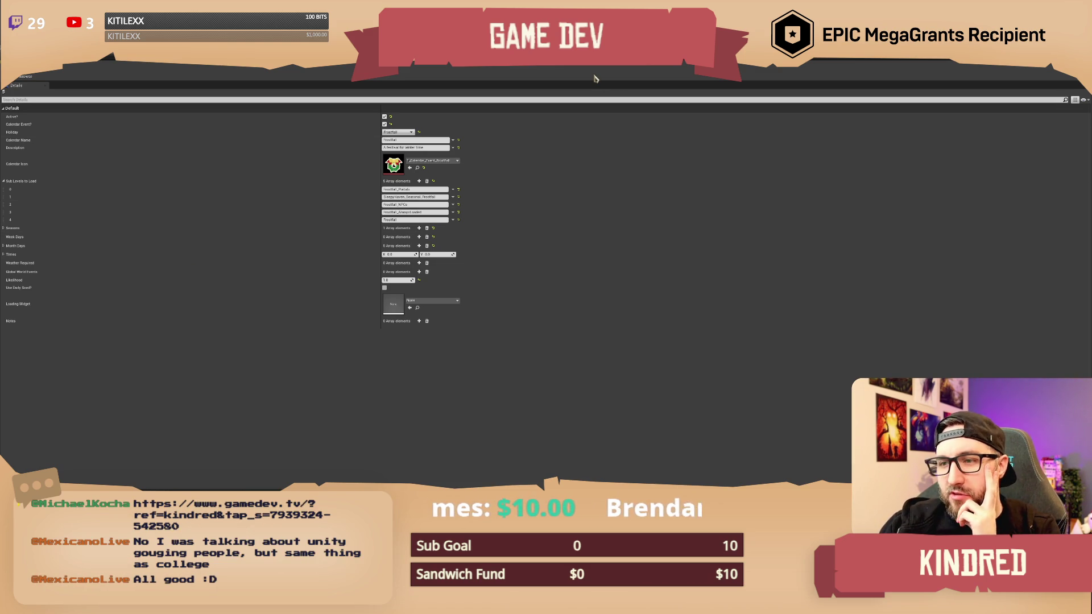
# Change PDA_Event's LoadingWidget variable to a User Widget class type and compile.
pyautogui.click(449, 301)
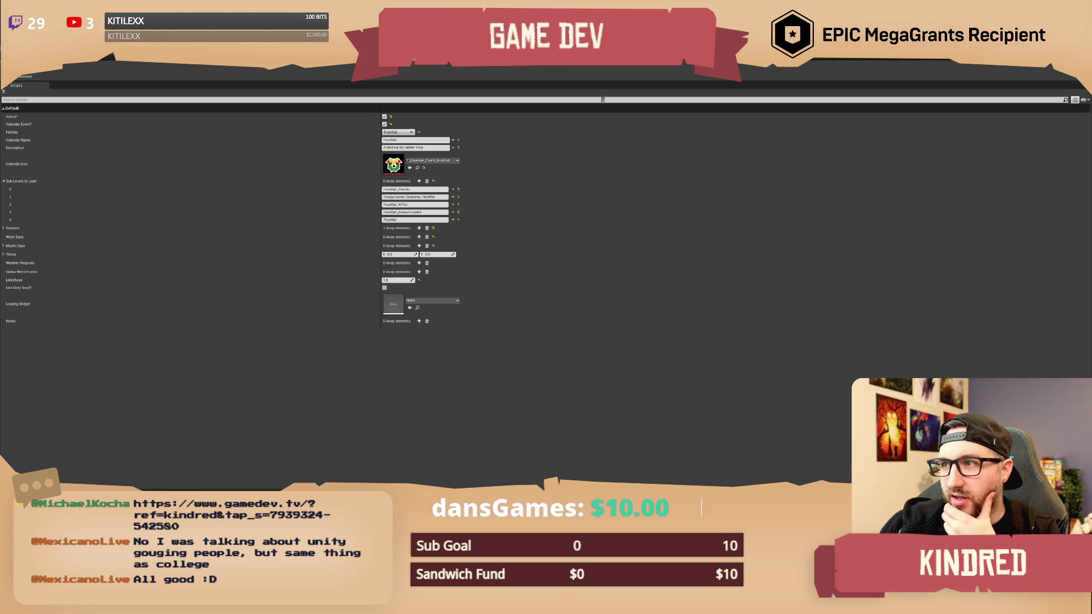
pyautogui.click(613, 73)
pyautogui.click(39, 226)
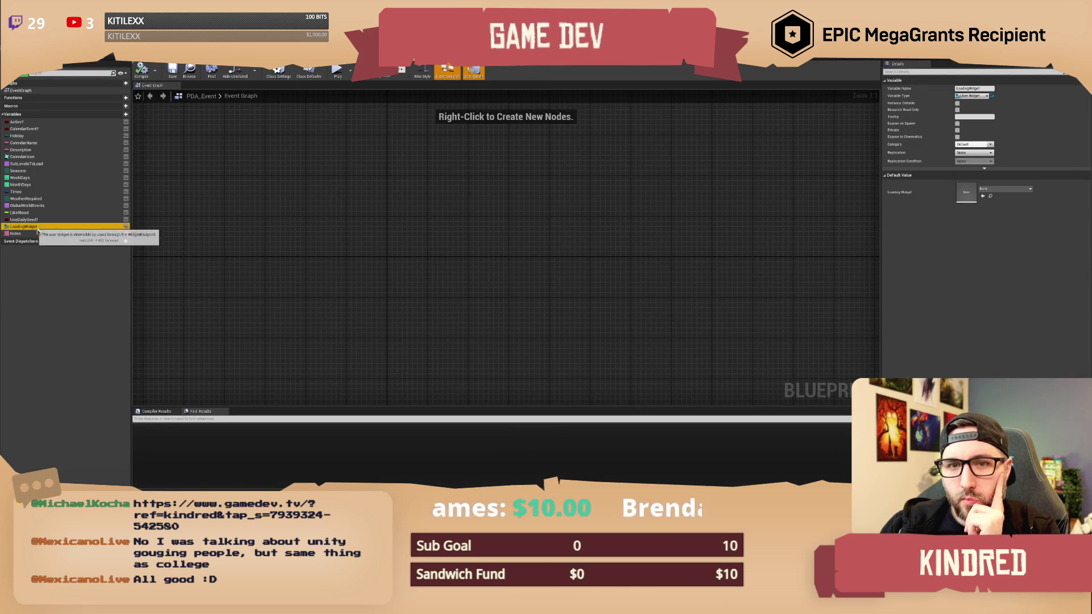
pyautogui.press('Return')
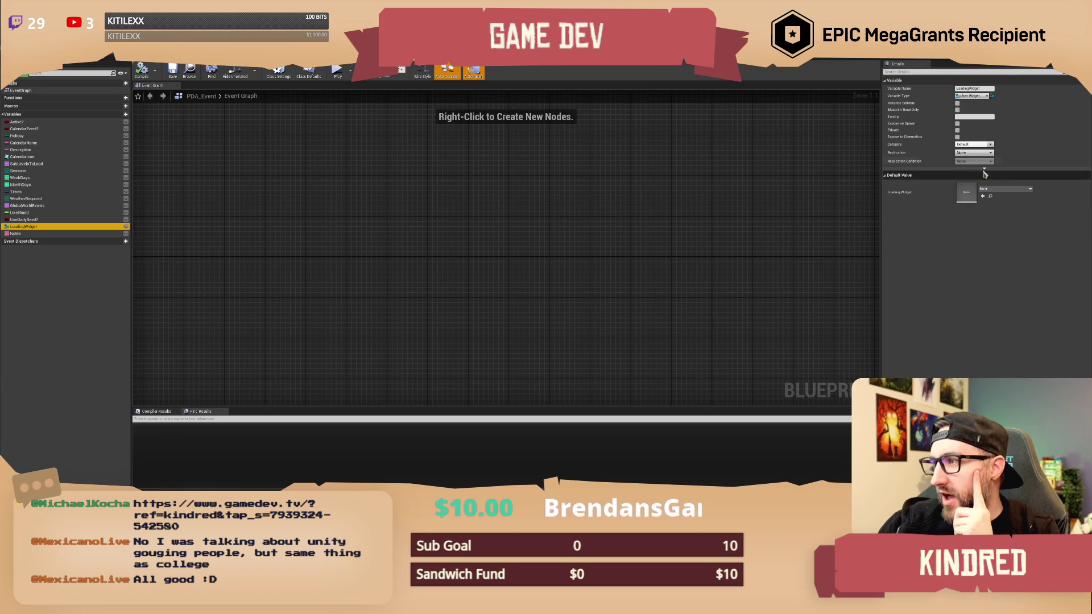
pyautogui.click(986, 96)
pyautogui.write('user widg')
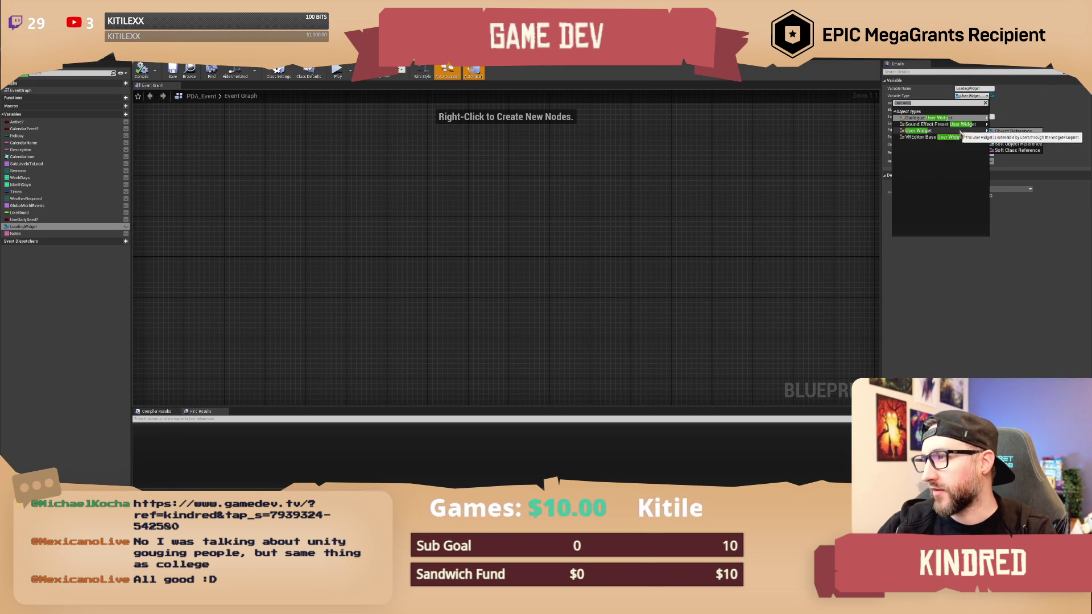
pyautogui.click(1000, 145)
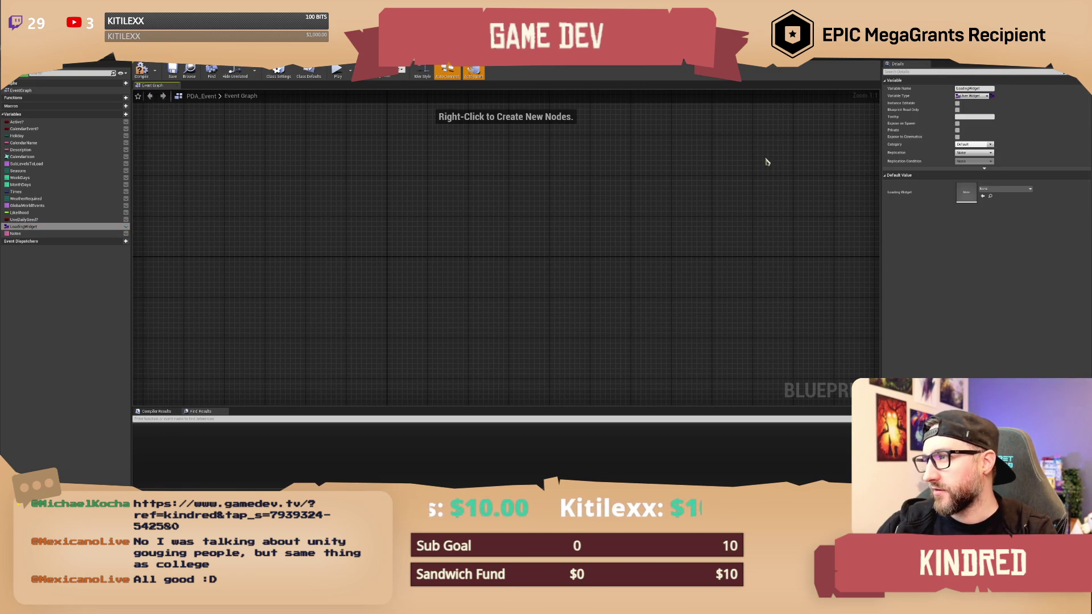
pyautogui.click(141, 71)
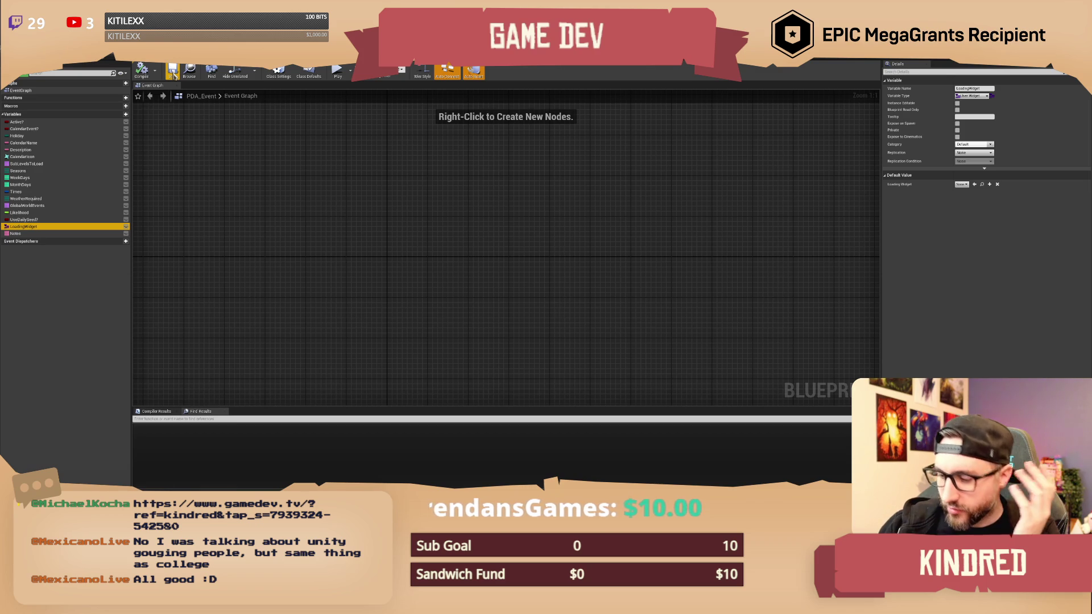
# Check LoadingWidget's default widget class list, leave it None, and return to the Frostfall asset.
pyautogui.click(603, 169)
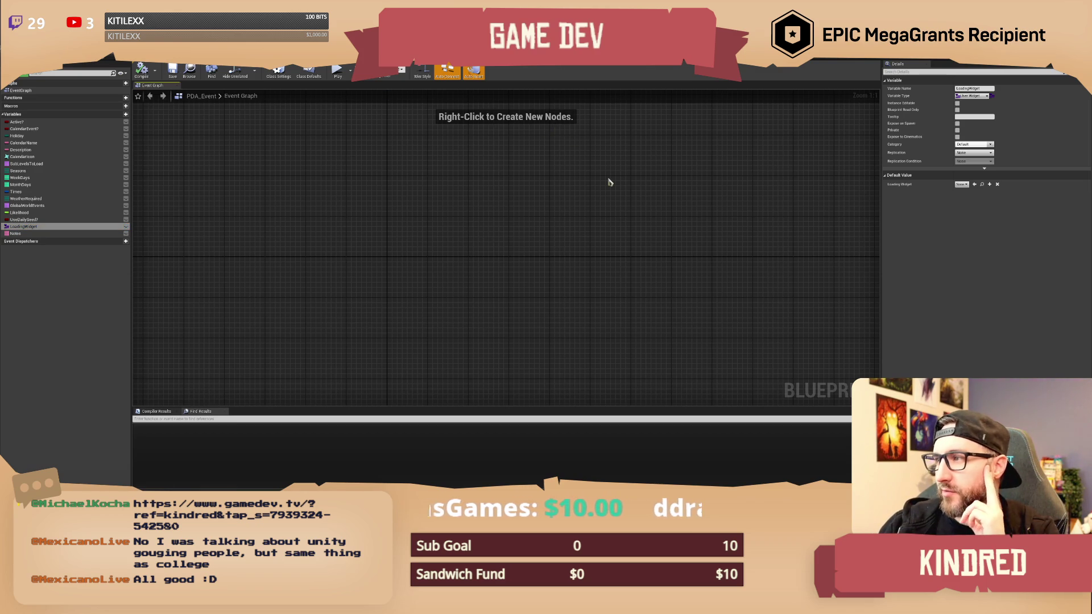
pyautogui.click(960, 185)
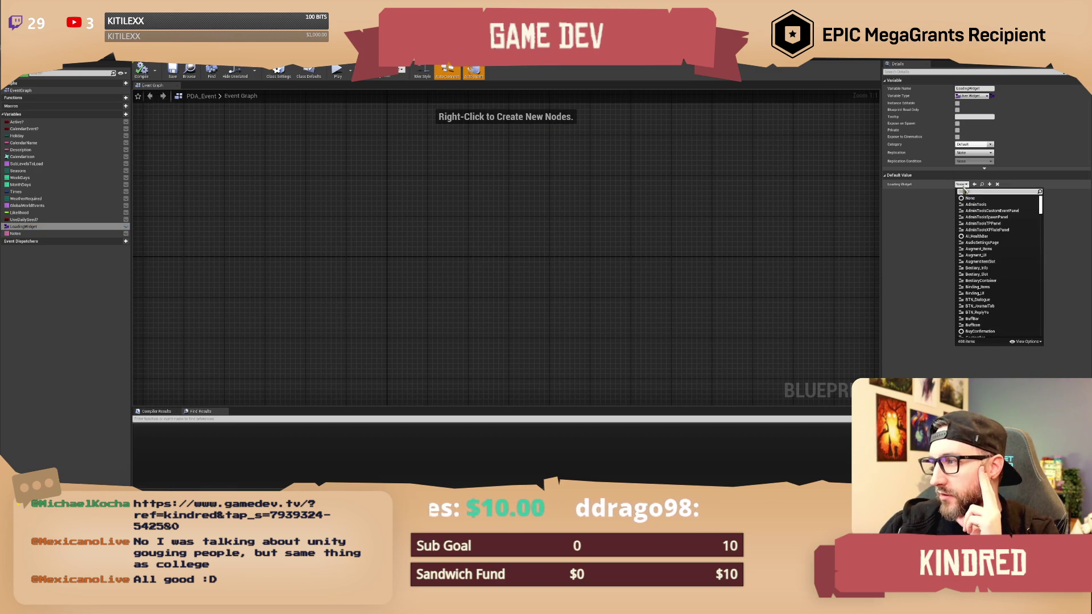
pyautogui.click(960, 184)
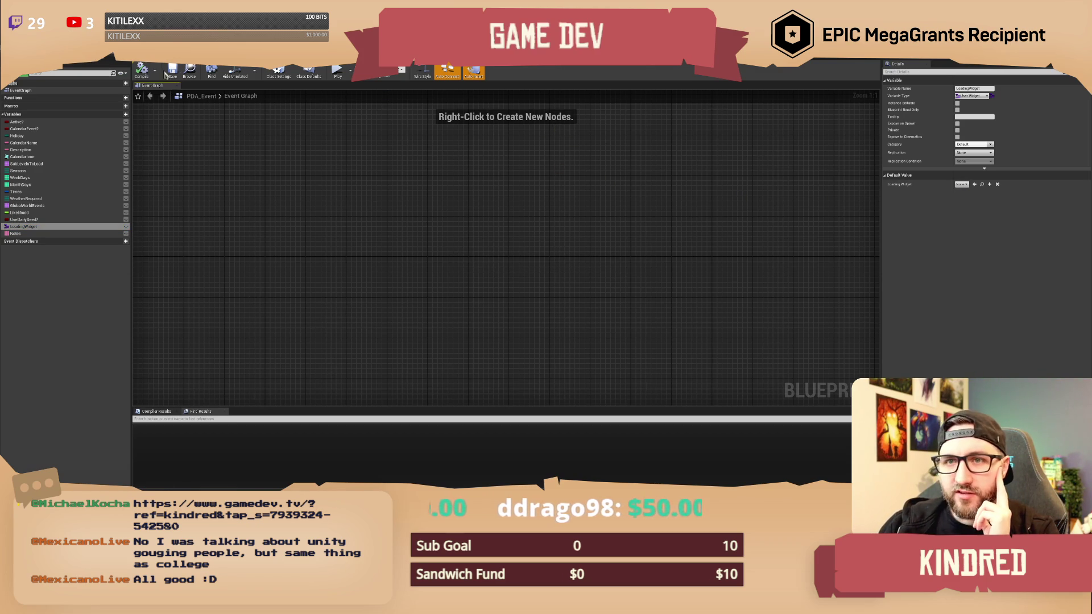
pyautogui.click(321, 168)
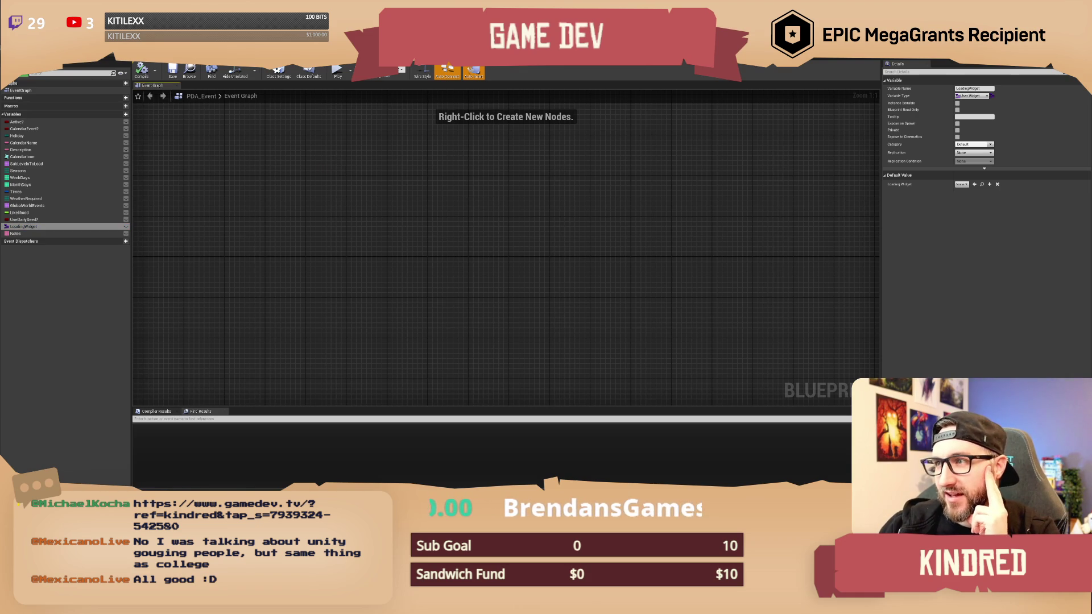
pyautogui.click(603, 57)
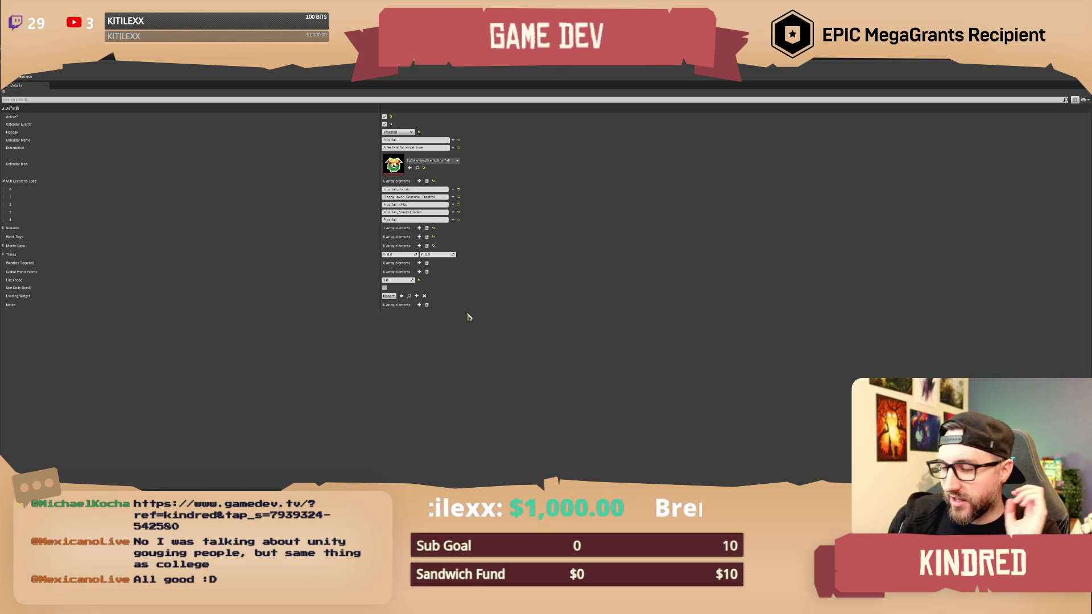
# Open the Loading Widget class picker in the Frostfall event asset's Details.
pyautogui.click(394, 320)
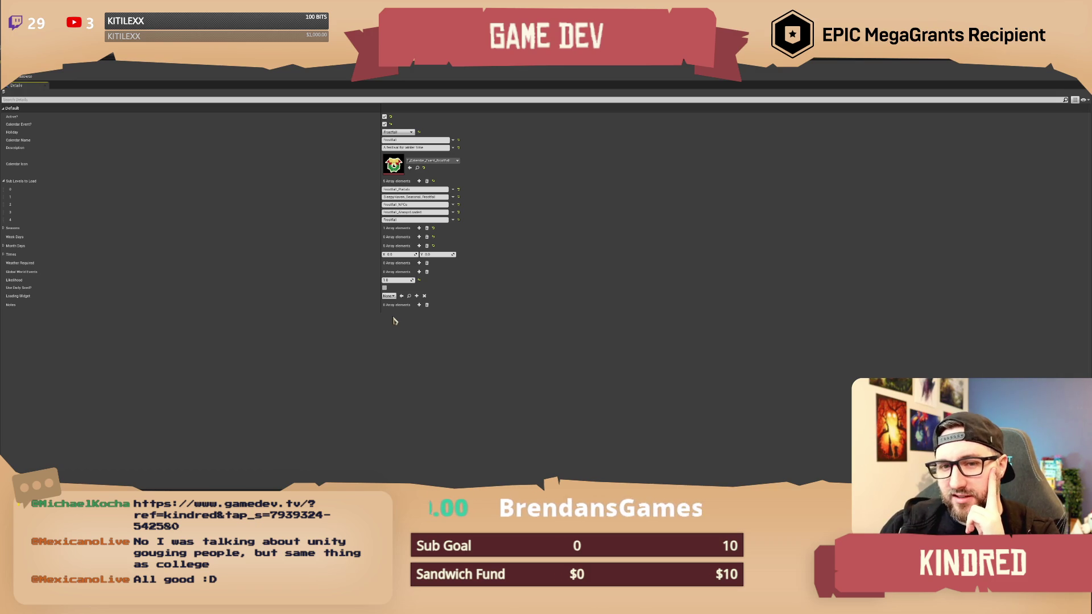
pyautogui.click(394, 296)
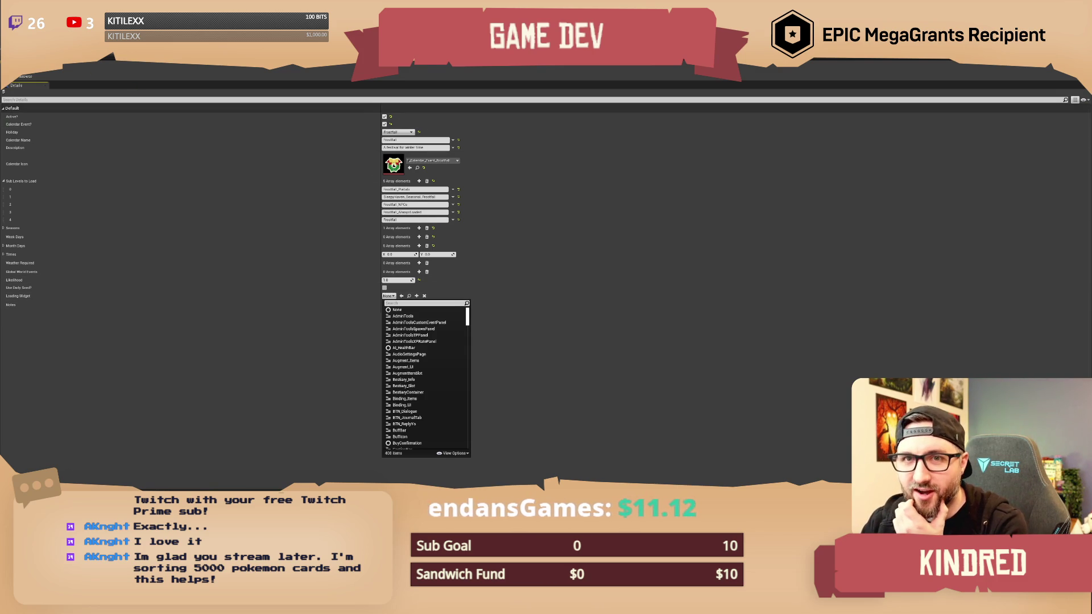
# Return to the level editor and reopen the DA_Event_Calendar_Frostfall data asset.
pyautogui.click(84, 62)
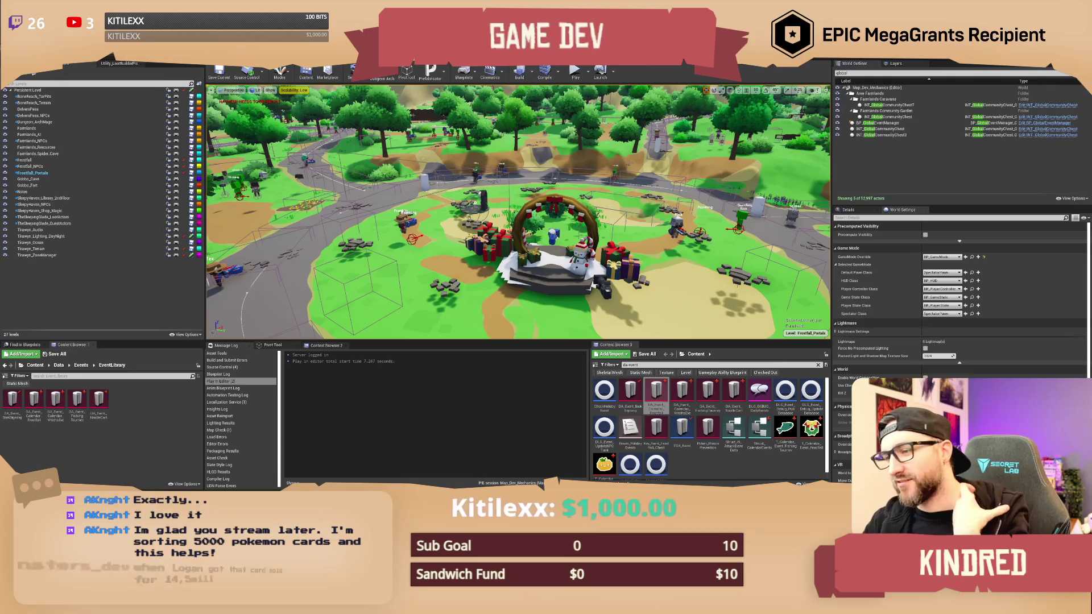
pyautogui.doubleClick(656, 392)
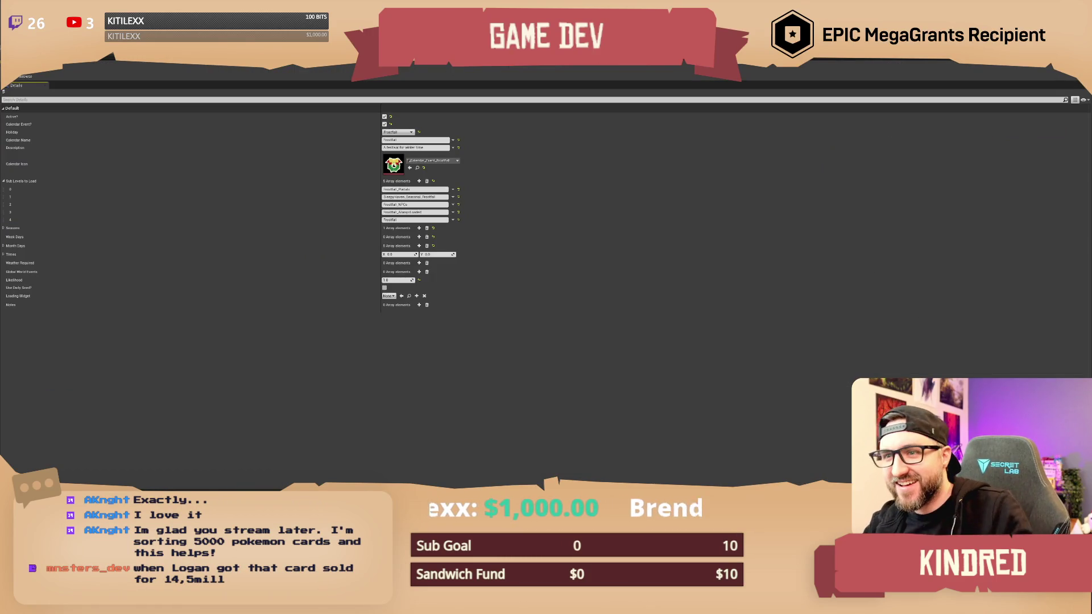
pyautogui.hotkey('alt', 'Tab')
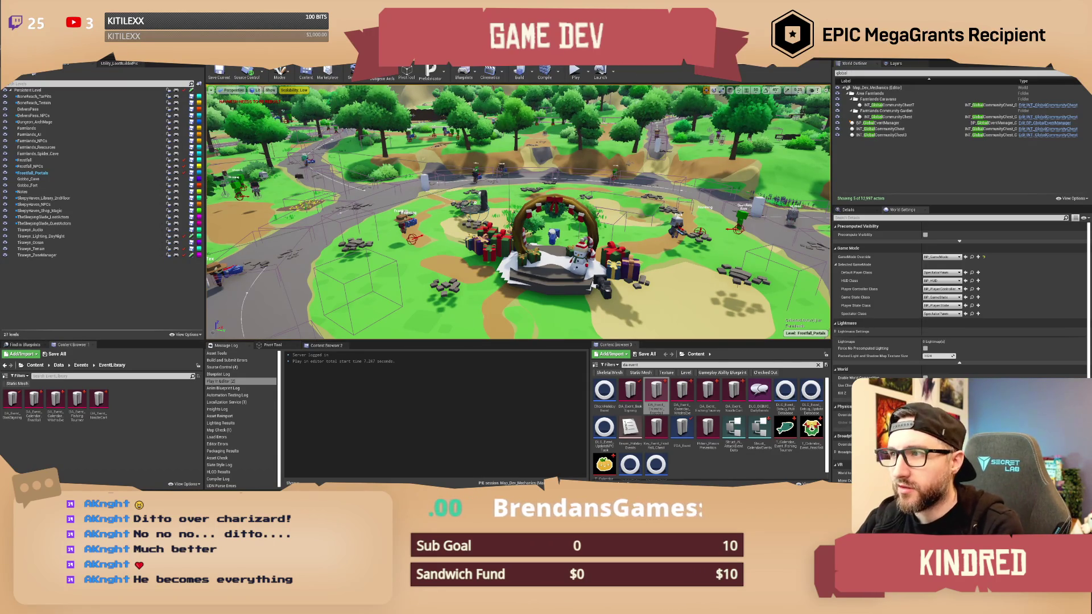
pyautogui.doubleClick(656, 392)
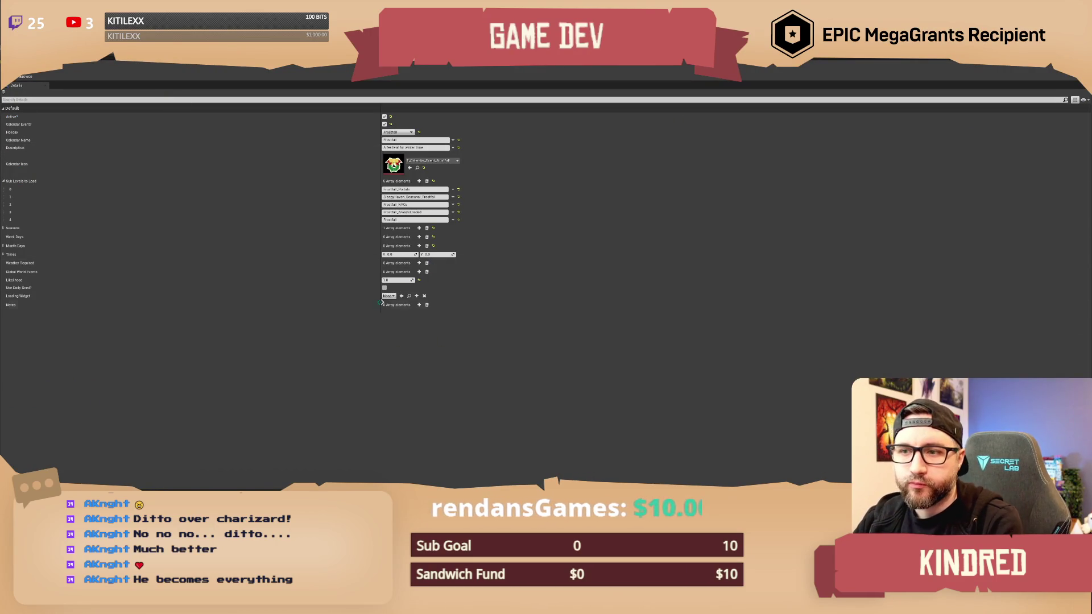
# Set the Frostfall event's Loading Widget to Widget_SeasonalEvents via a 'seasonal' search.
pyautogui.click(388, 296)
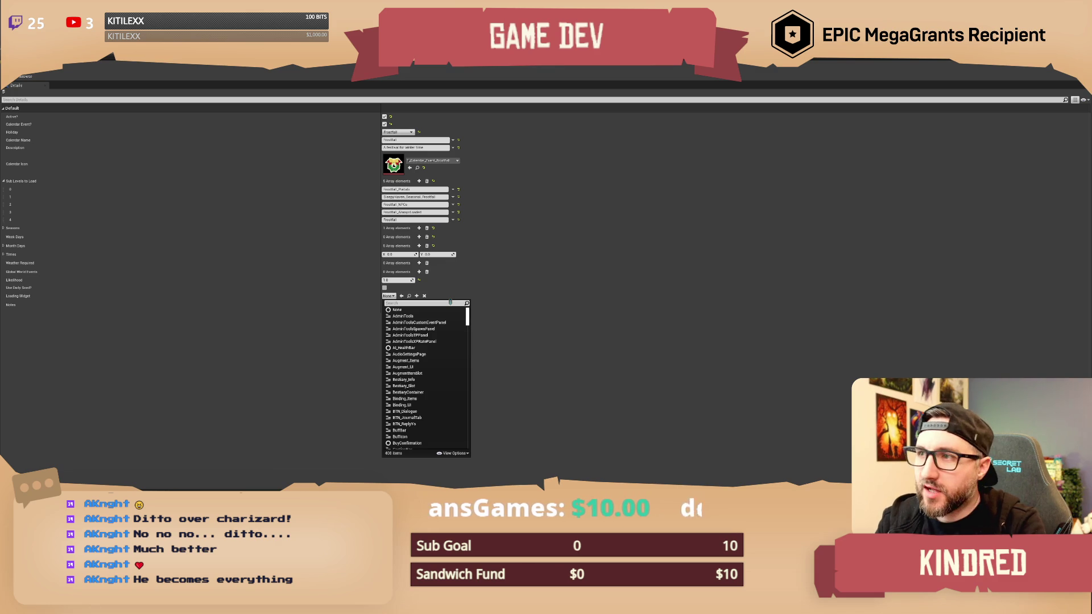
pyautogui.write('seasonal')
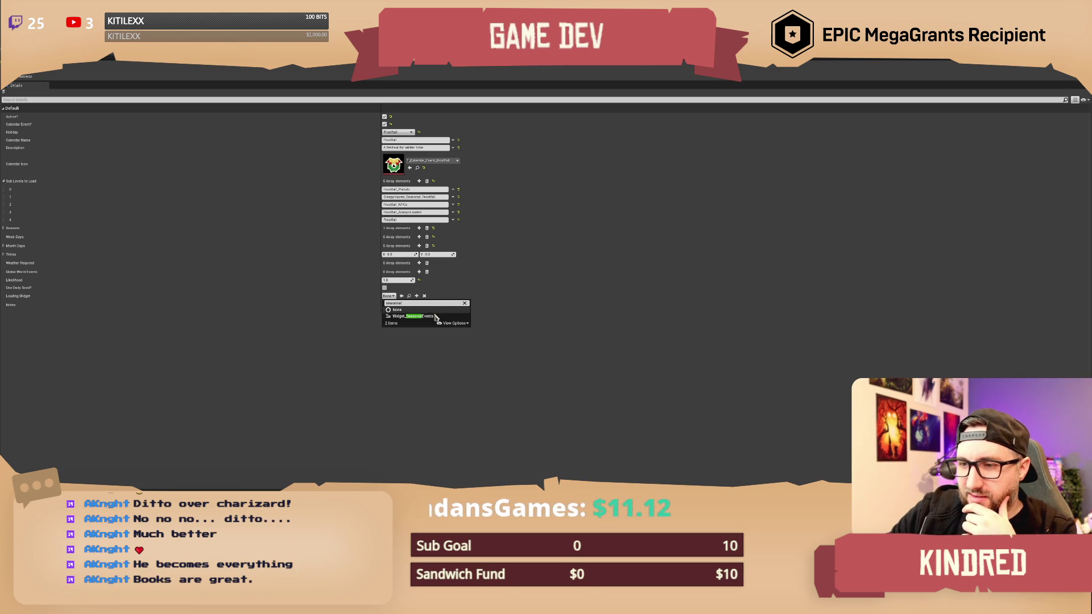
pyautogui.click(421, 316)
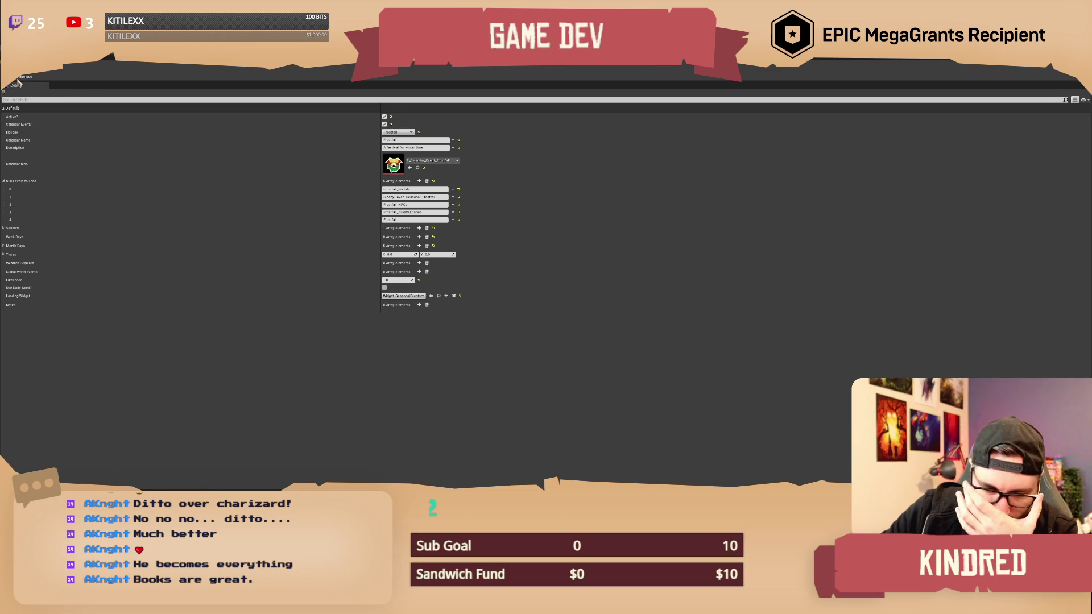
# Open the Widget_SeasonalEvents blueprint and center the 'FROSTFALL FESTIVAL HAS BEGUN!' banner in the designer.
pyautogui.hotkey('alt', 'Tab')
pyautogui.click(734, 208)
pyautogui.scroll(-1, 740, 203)
pyautogui.click(740, 203)
pyautogui.moveTo(802, 208)
pyautogui.mouseDown()
pyautogui.moveTo(694, 203)
pyautogui.moveTo(723, 225)
pyautogui.moveTo(712, 227)
pyautogui.mouseUp()
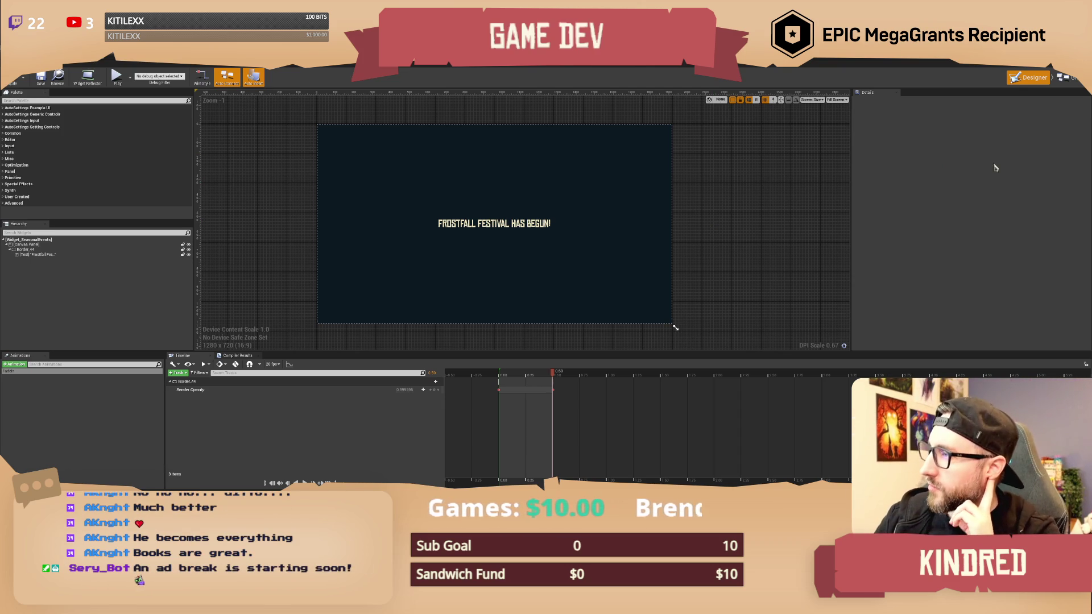
# Switch Widget_SeasonalEvents to its Event Graph showing the Pre Construct, Construct and Tick events.
pyautogui.click(1067, 77)
pyautogui.moveTo(742, 244); pyautogui.dragTo(585, 239)
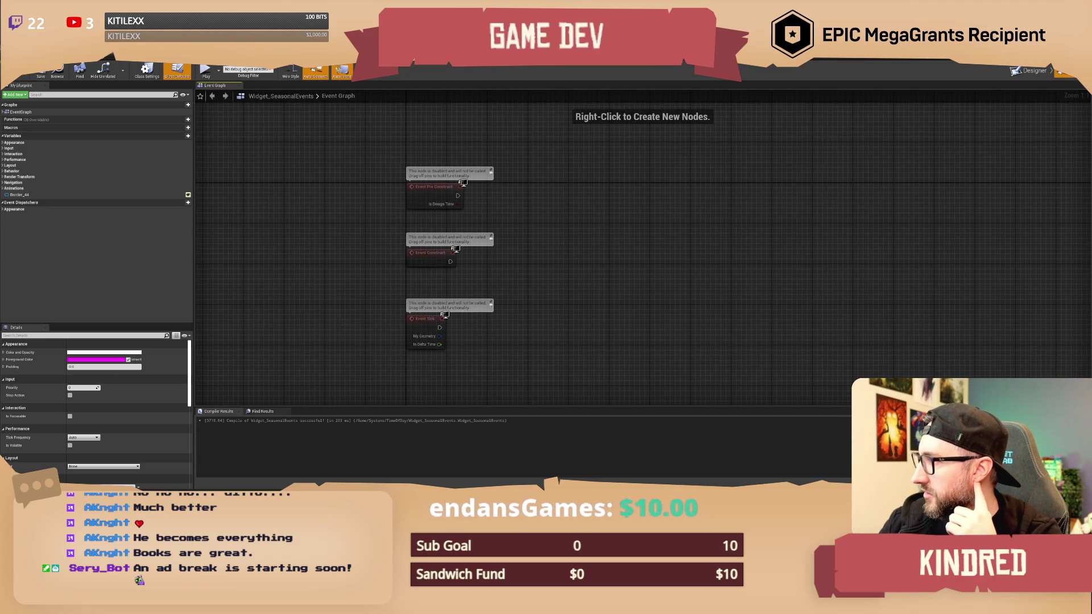
pyautogui.moveTo(580, 278); pyautogui.dragTo(504, 278)
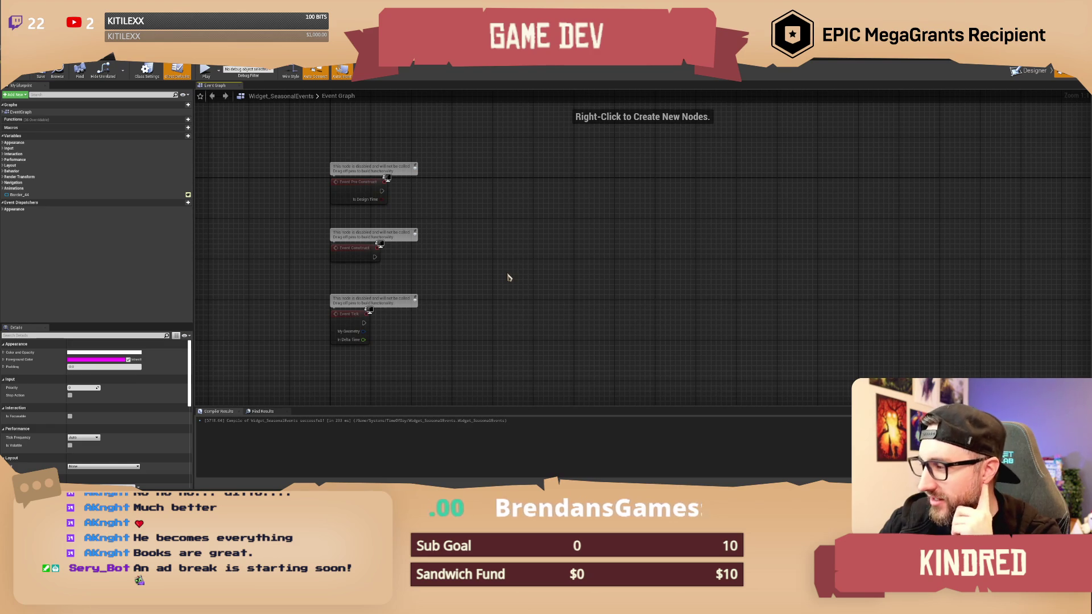
pyautogui.moveTo(487, 254); pyautogui.dragTo(501, 263)
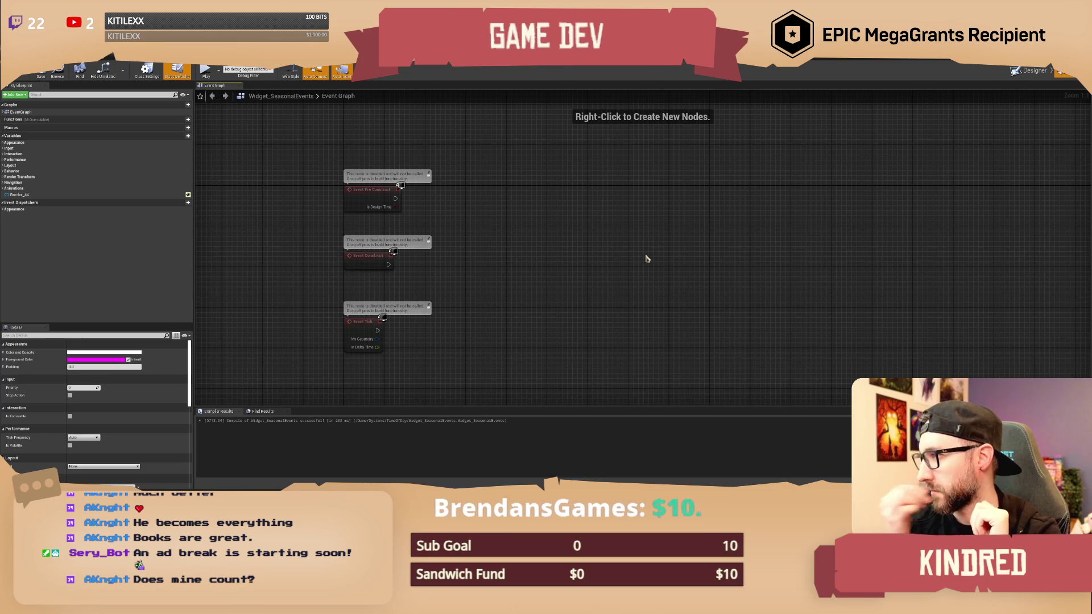
pyautogui.moveTo(636, 258); pyautogui.dragTo(624, 257)
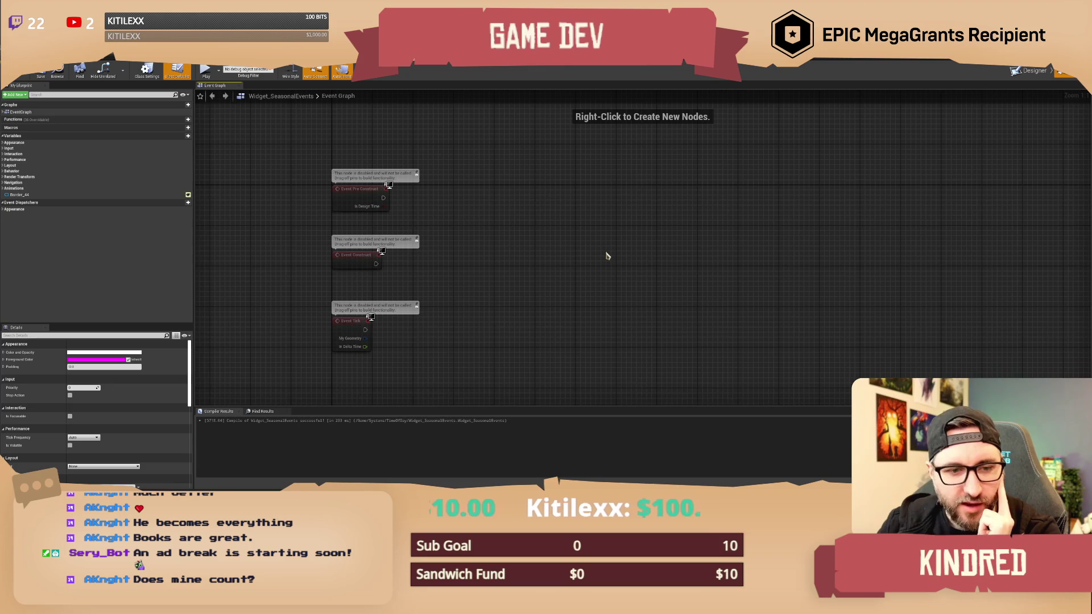
pyautogui.moveTo(543, 258); pyautogui.dragTo(503, 235)
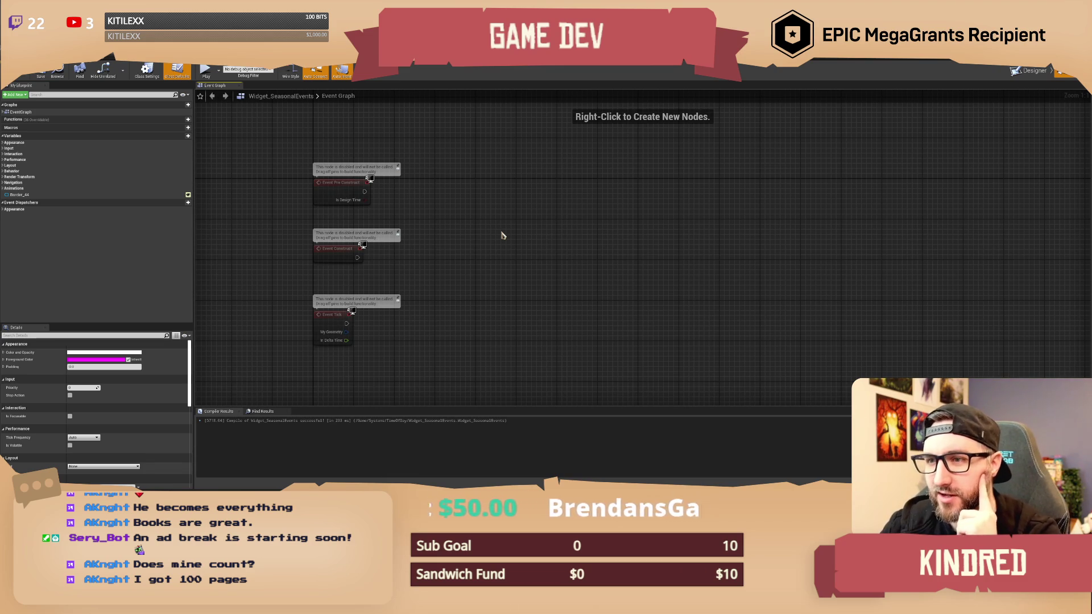
pyautogui.moveTo(455, 286); pyautogui.dragTo(434, 278)
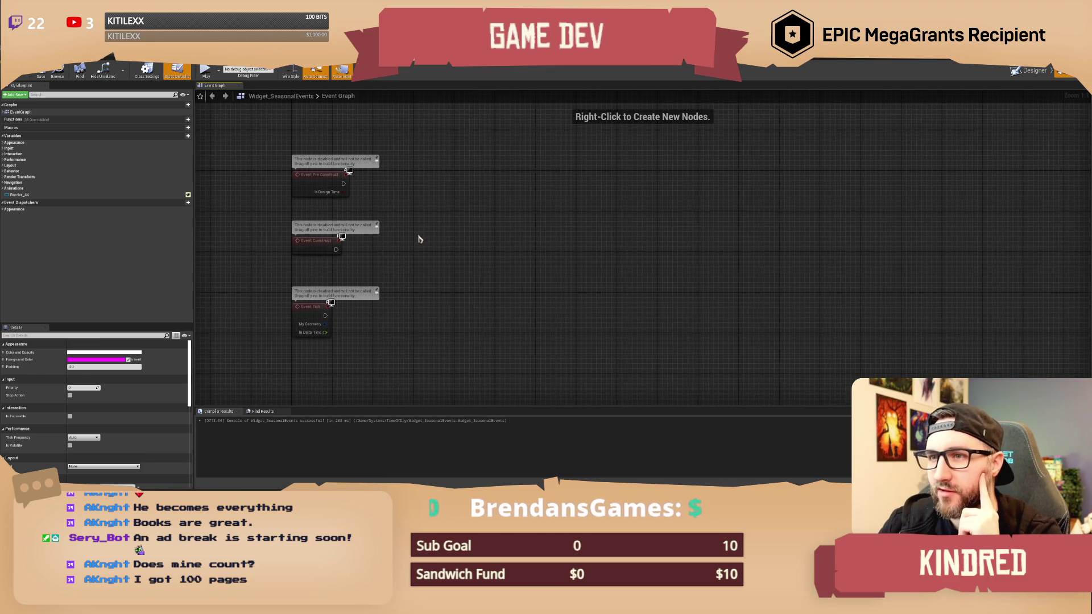